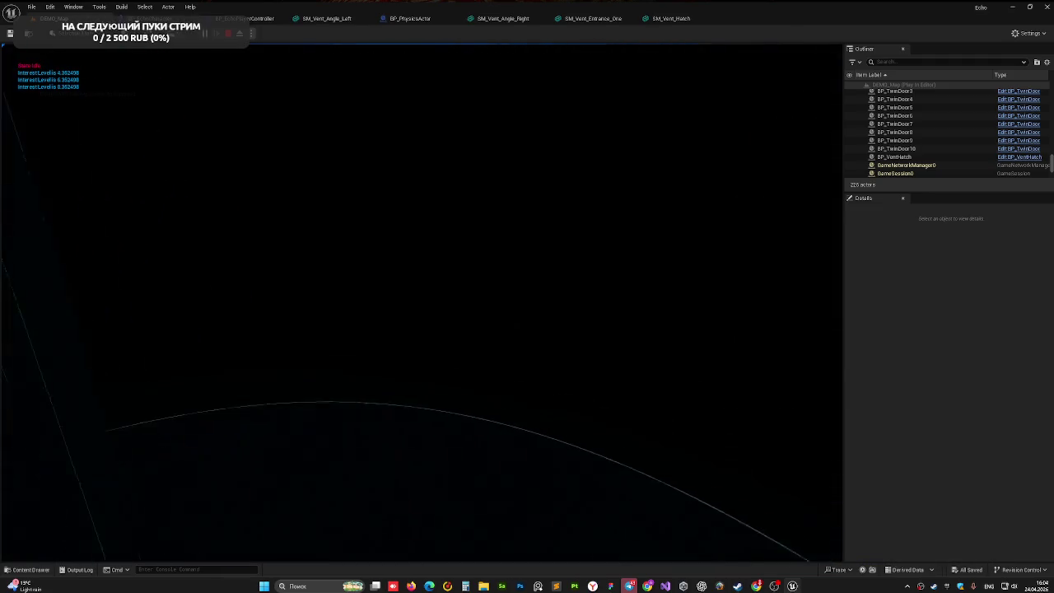
Step: End the play test, look down on the vent boxes, and select the vent entrance mesh
{"action": "key", "text": "Escape"}
{"action": "mouse_move", "coordinate": [455, 397]}
{"action": "left_mouse_down"}
{"action": "mouse_move", "coordinate": [399, 307]}
{"action": "mouse_move", "coordinate": [500, 347]}
{"action": "mouse_move", "coordinate": [624, 370]}
{"action": "mouse_move", "coordinate": [580, 323]}
{"action": "mouse_move", "coordinate": [584, 353]}
{"action": "mouse_move", "coordinate": [450, 329]}
{"action": "mouse_move", "coordinate": [221, 323]}
{"action": "mouse_move", "coordinate": [206, 338]}
{"action": "left_mouse_up"}
{"action": "left_click", "coordinate": [320, 242]}
{"action": "left_click", "coordinate": [624, 369]}
Step: Nudge the SM_Vent_Entrance_One2 copy slightly along Y and save DEMO_Map
{"action": "mouse_move", "coordinate": [295, 319]}
{"action": "left_mouse_down"}
{"action": "mouse_move", "coordinate": [300, 335]}
{"action": "mouse_move", "coordinate": [280, 330]}
{"action": "mouse_move", "coordinate": [305, 334]}
{"action": "mouse_move", "coordinate": [272, 486]}
{"action": "mouse_move", "coordinate": [253, 505]}
{"action": "mouse_move", "coordinate": [304, 322]}
{"action": "left_mouse_up"}
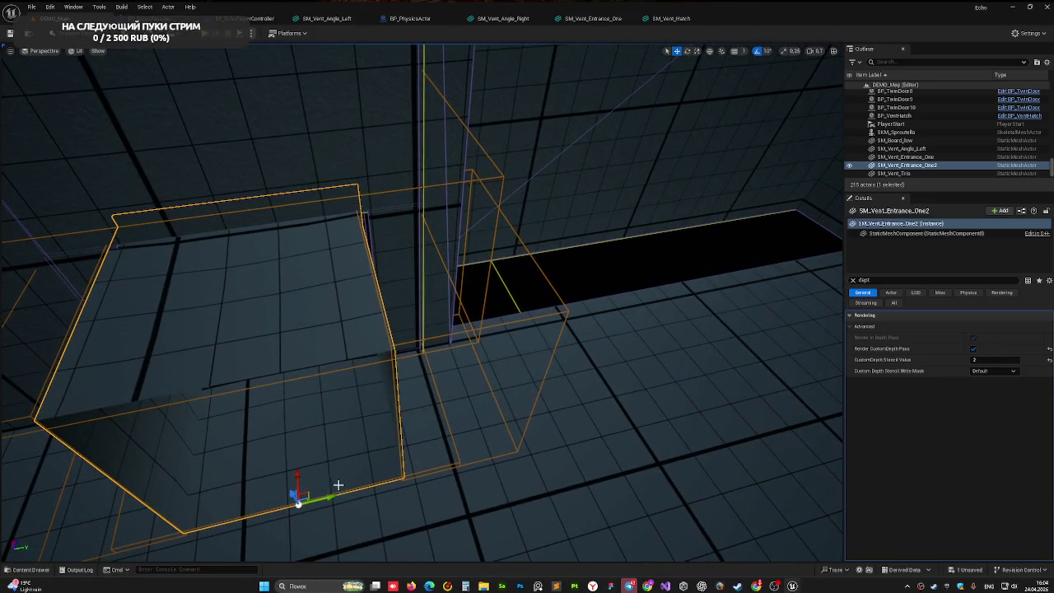
{"action": "mouse_move", "coordinate": [330, 498]}
{"action": "left_mouse_down"}
{"action": "mouse_move", "coordinate": [329, 370]}
{"action": "mouse_move", "coordinate": [346, 293]}
{"action": "mouse_move", "coordinate": [322, 355]}
{"action": "mouse_move", "coordinate": [379, 309]}
{"action": "left_mouse_up"}
{"action": "key", "text": "ctrl+s"}
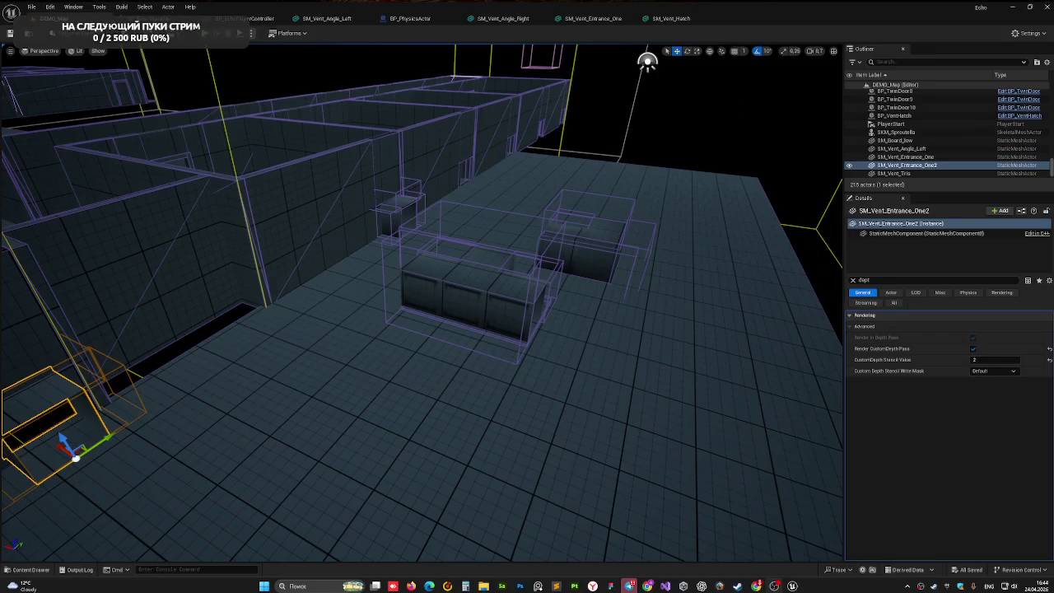
Step: Select SM_Vent_Tris and check Render CustomDepth Pass is on with stencil value 2
{"action": "left_click", "coordinate": [853, 280]}
{"action": "left_click", "coordinate": [484, 297]}
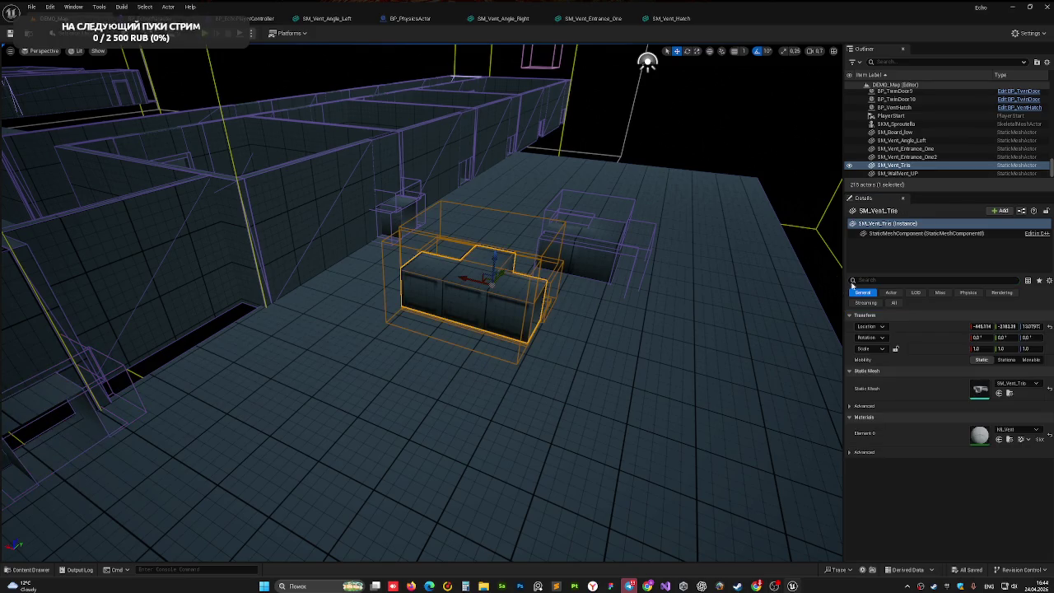
{"action": "left_click", "coordinate": [869, 280]}
{"action": "type", "text": "dept"}
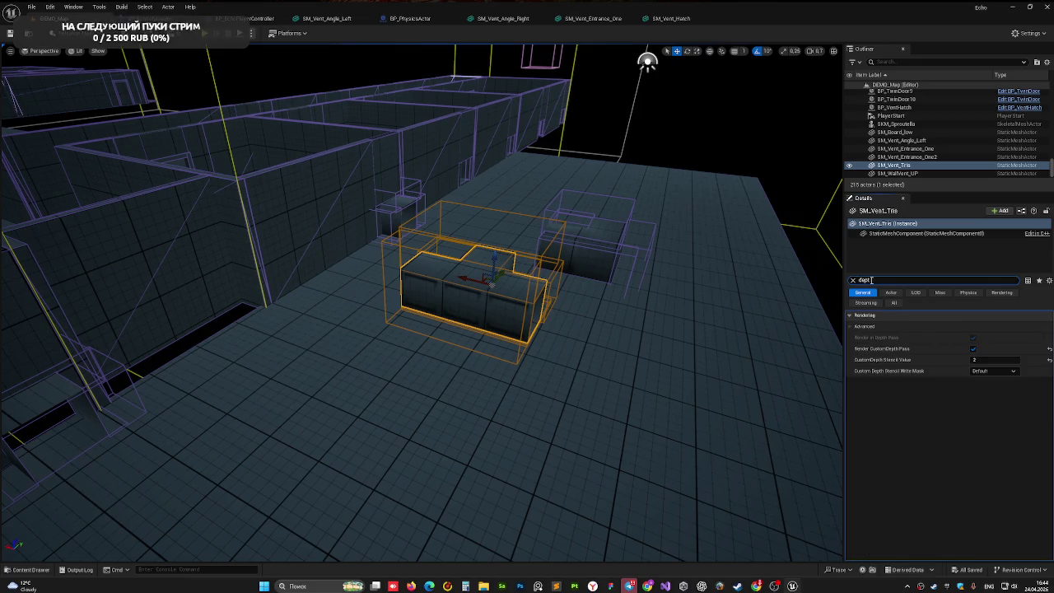
{"action": "left_click", "coordinate": [853, 279]}
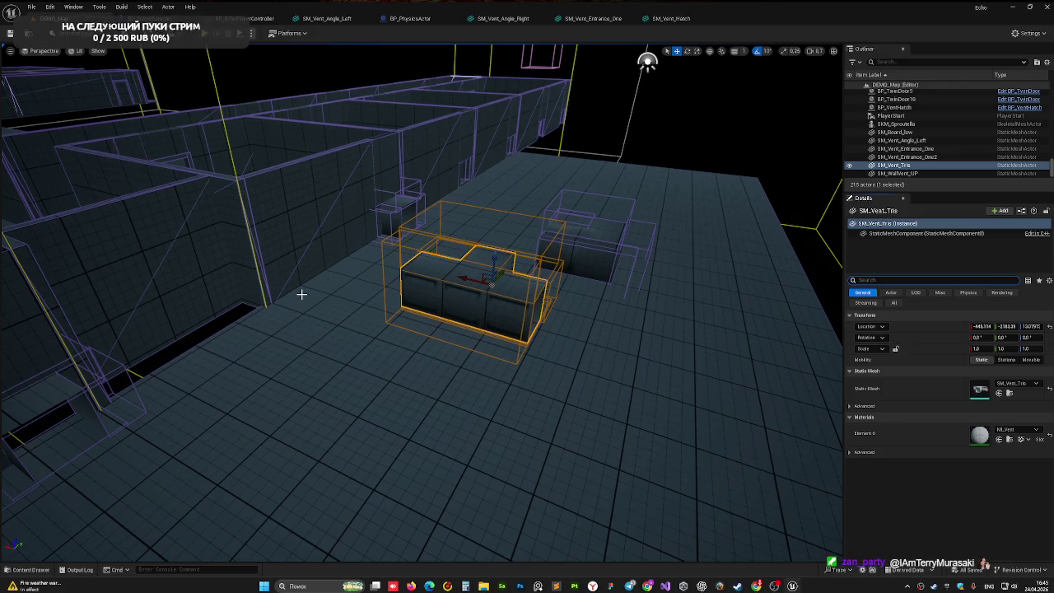
Step: Alt-drag SM_Vent_Entrance_One2 to make copies and slide them along the wall
{"action": "left_click_drag", "start_coordinate": [266, 293], "coordinate": [201, 278]}
{"action": "mouse_move", "coordinate": [390, 358]}
{"action": "left_mouse_down"}
{"action": "mouse_move", "coordinate": [387, 325]}
{"action": "mouse_move", "coordinate": [390, 358]}
{"action": "left_mouse_up"}
{"action": "left_click", "coordinate": [493, 354]}
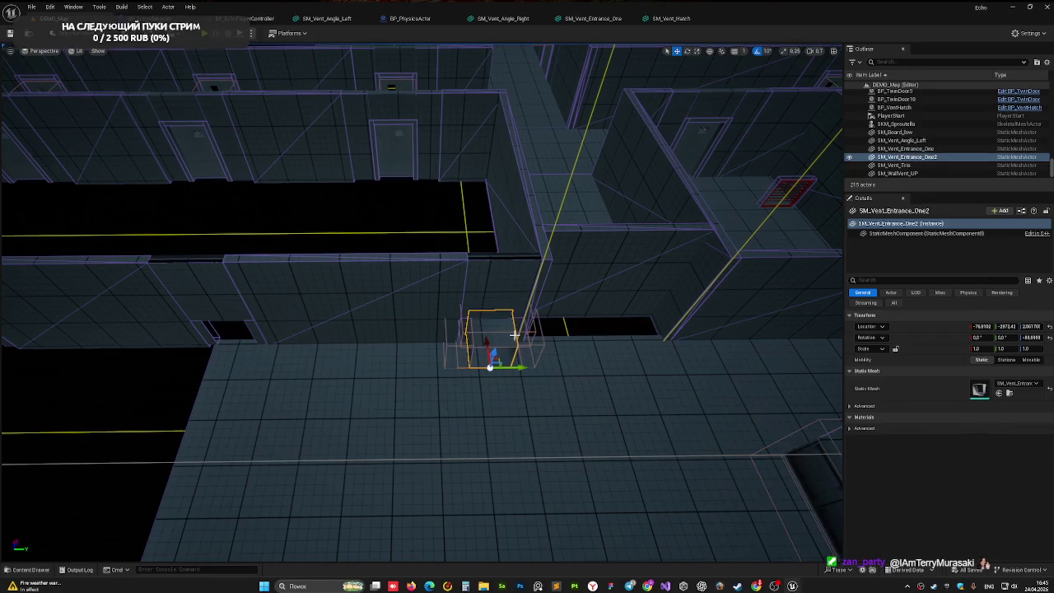
{"action": "left_click_drag", "start_coordinate": [517, 368], "coordinate": [219, 377], "text": "alt"}
{"action": "left_click_drag", "start_coordinate": [285, 370], "coordinate": [285, 298]}
{"action": "scroll", "coordinate": [403, 444], "scroll_direction": "up", "scroll_amount": 2}
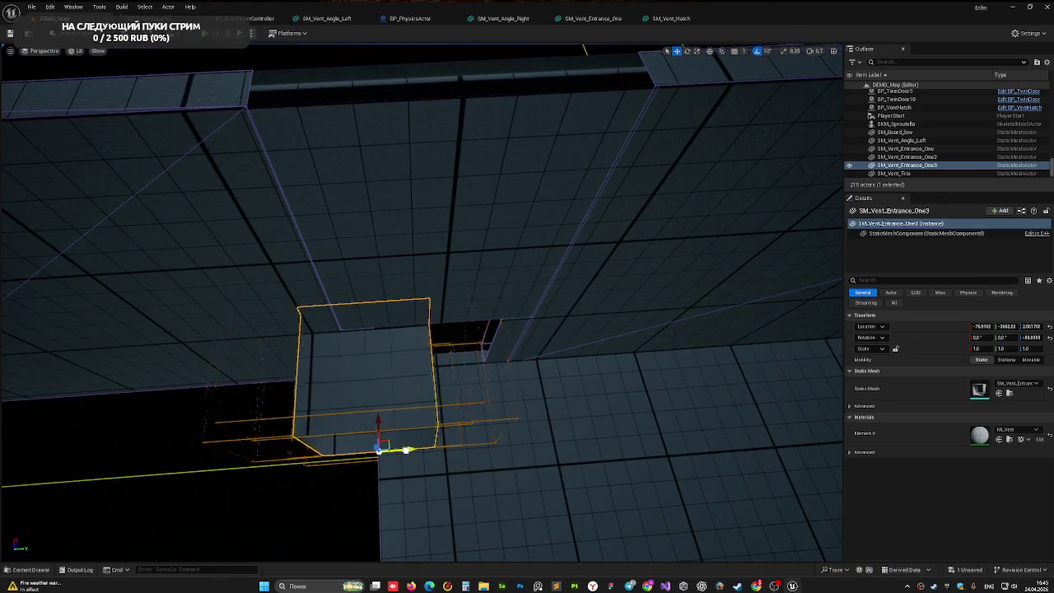
{"action": "left_click_drag", "start_coordinate": [406, 450], "coordinate": [450, 448]}
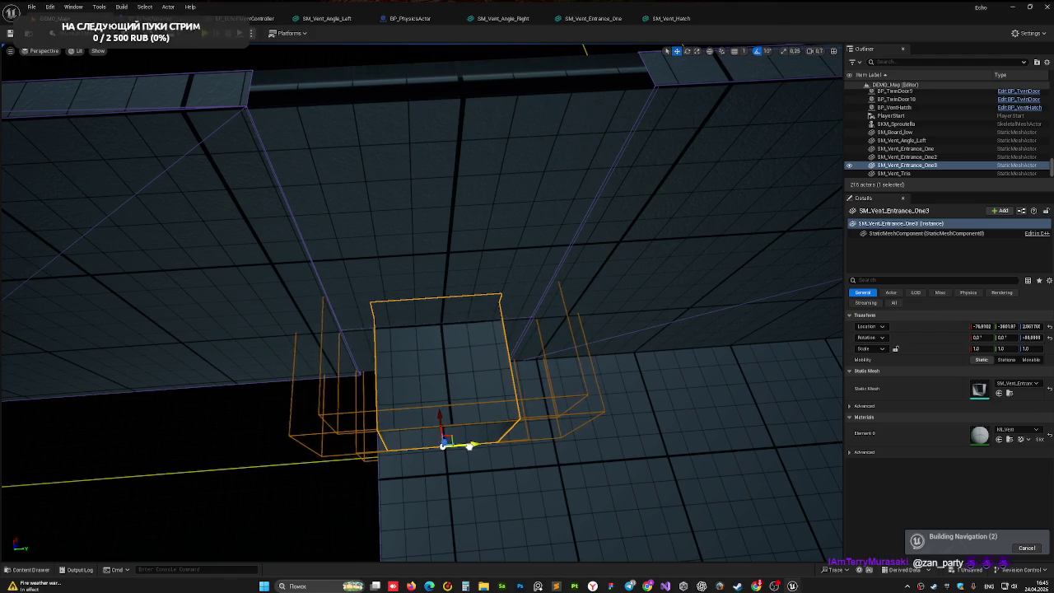
Step: Nudge the new SM_Vent_Entrance_One4 copy until it sits against the corridor wall base
{"action": "mouse_move", "coordinate": [532, 381]}
{"action": "left_mouse_down"}
{"action": "mouse_move", "coordinate": [531, 363]}
{"action": "mouse_move", "coordinate": [502, 334]}
{"action": "mouse_move", "coordinate": [560, 300]}
{"action": "mouse_move", "coordinate": [531, 379]}
{"action": "mouse_move", "coordinate": [571, 394]}
{"action": "mouse_move", "coordinate": [275, 400]}
{"action": "mouse_move", "coordinate": [333, 463]}
{"action": "mouse_move", "coordinate": [276, 483]}
{"action": "mouse_move", "coordinate": [198, 477]}
{"action": "mouse_move", "coordinate": [241, 476]}
{"action": "left_mouse_up"}
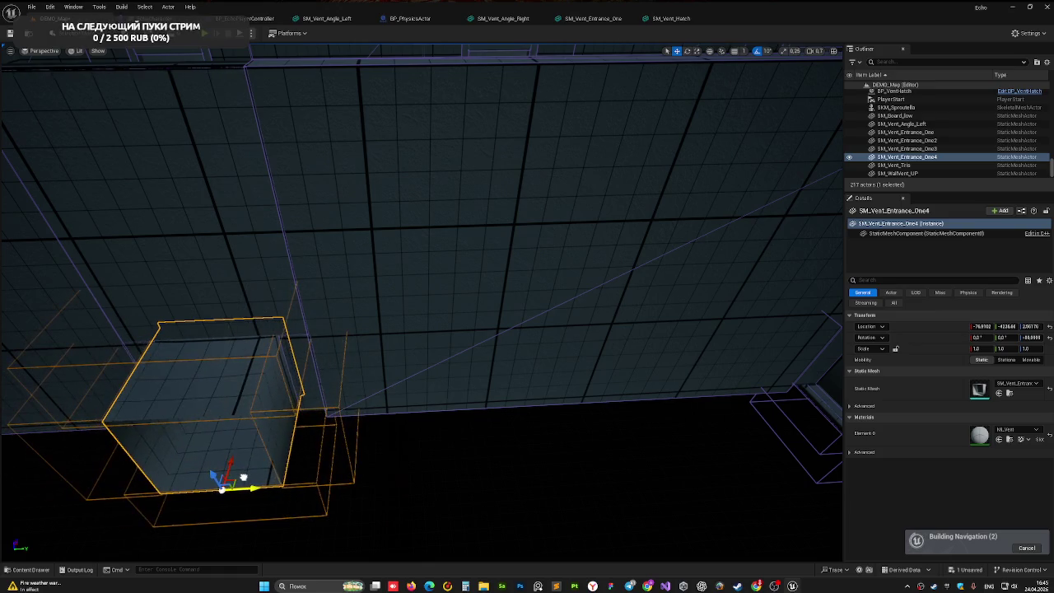
{"action": "left_click_drag", "start_coordinate": [393, 445], "coordinate": [379, 470]}
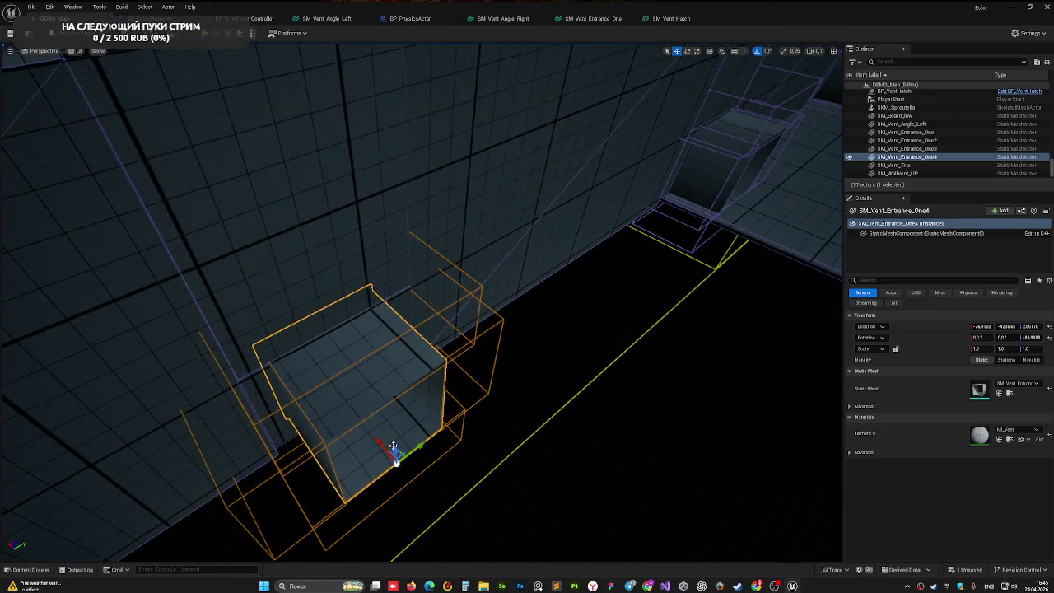
{"action": "left_click_drag", "start_coordinate": [424, 443], "coordinate": [419, 447]}
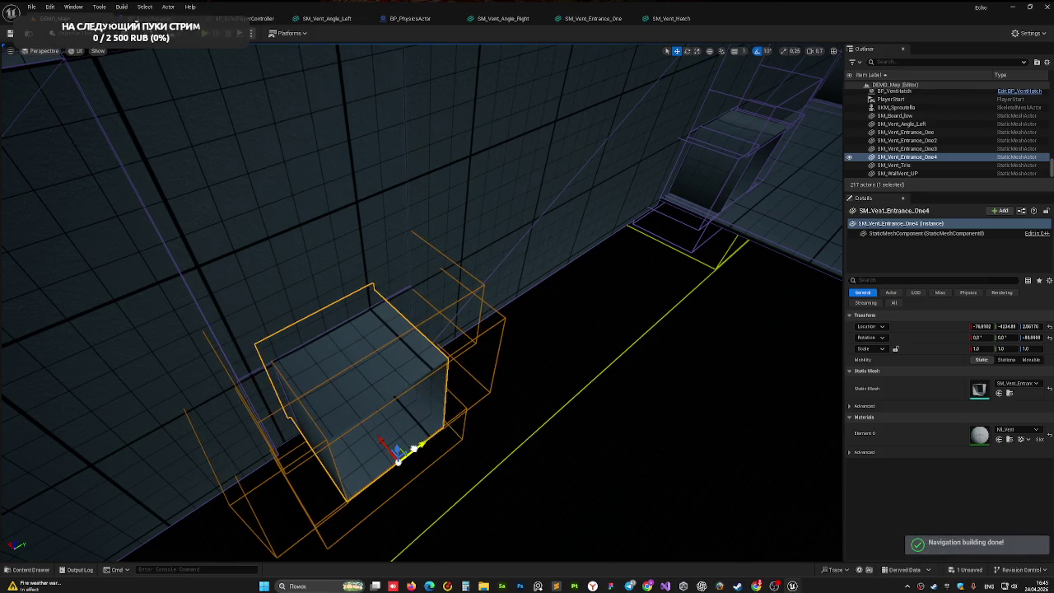
{"action": "left_click_drag", "start_coordinate": [416, 447], "coordinate": [354, 473]}
{"action": "left_click_drag", "start_coordinate": [432, 330], "coordinate": [432, 330]}
{"action": "mouse_move", "coordinate": [190, 442]}
{"action": "left_mouse_down"}
{"action": "mouse_move", "coordinate": [217, 419]}
{"action": "mouse_move", "coordinate": [249, 414]}
{"action": "left_mouse_up"}
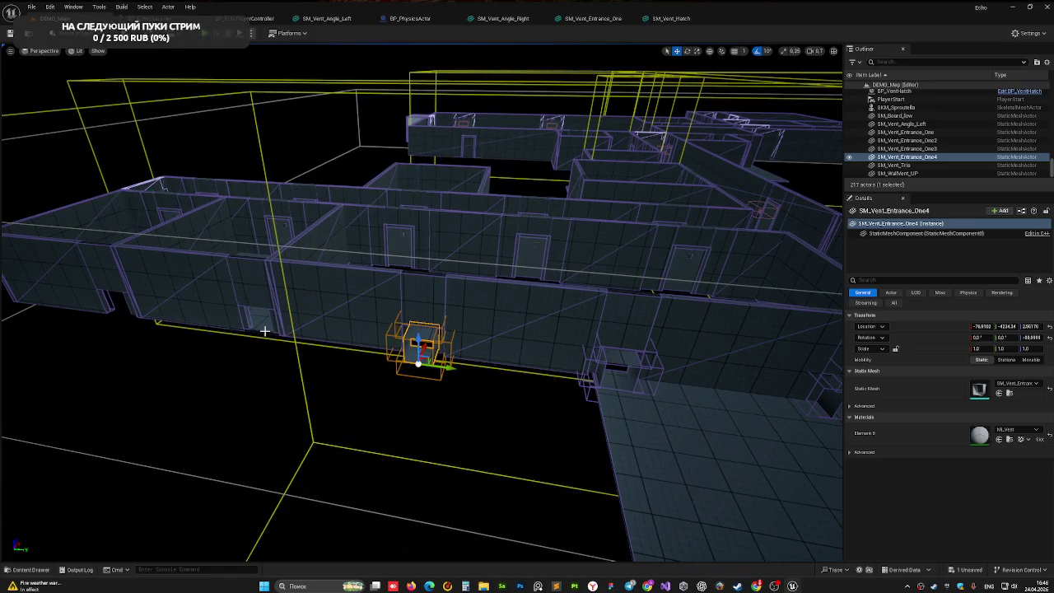
Step: Duplicate the vent entrance as SM_Vent_Entrance_One5 and slide it further along the wall
{"action": "left_click_drag", "start_coordinate": [449, 370], "coordinate": [296, 354], "text": "alt"}
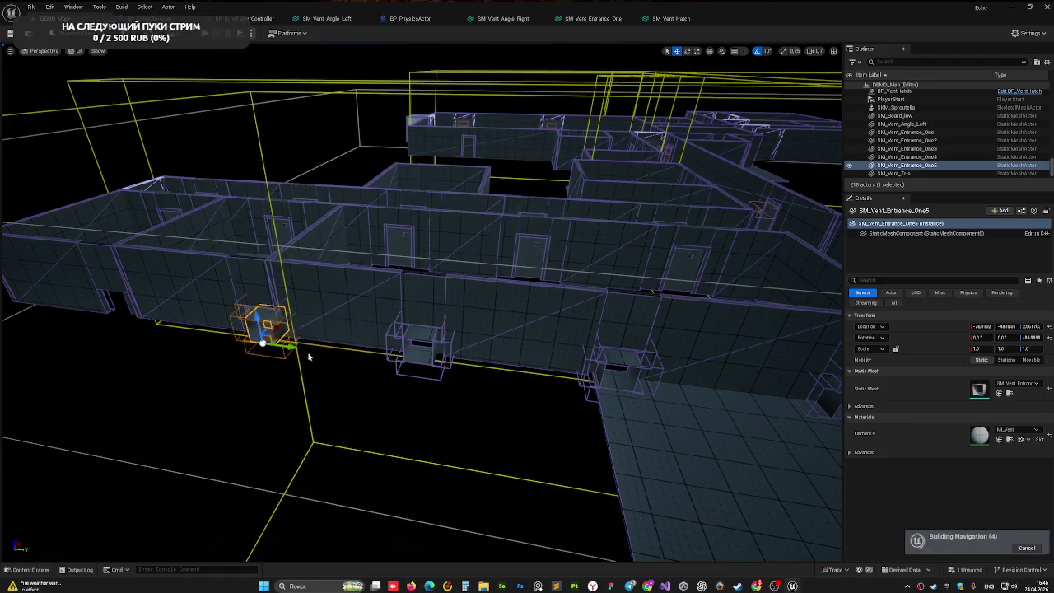
{"action": "key", "text": "f"}
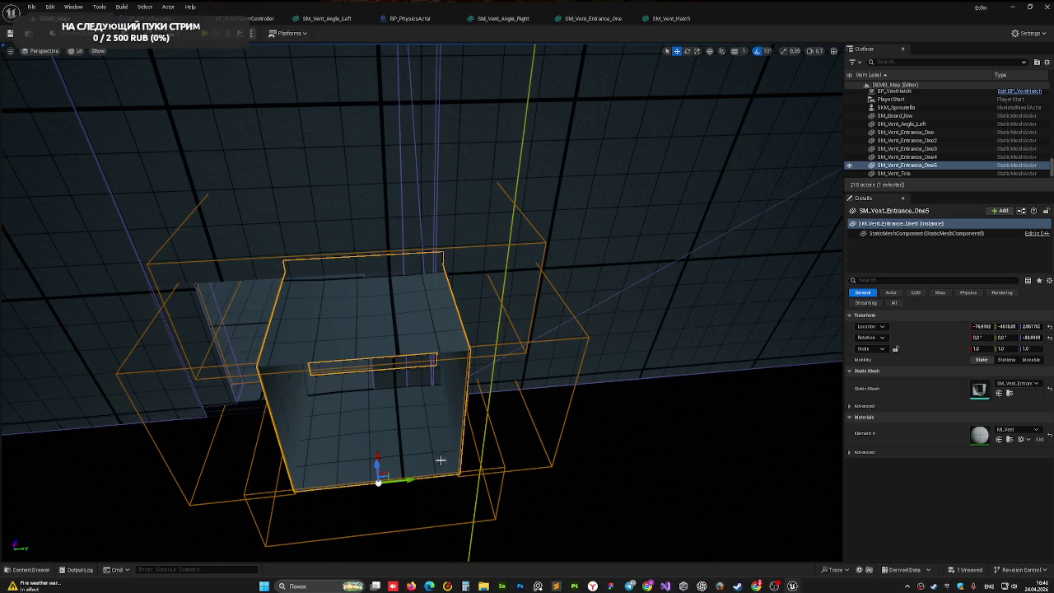
{"action": "left_click_drag", "start_coordinate": [405, 480], "coordinate": [319, 482]}
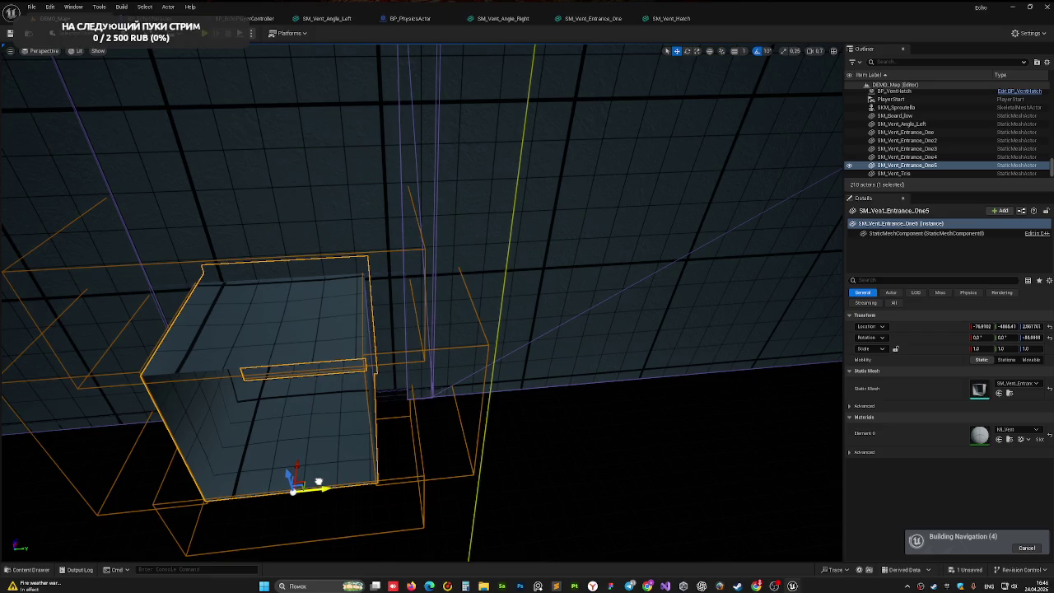
{"action": "scroll", "coordinate": [319, 482], "scroll_direction": "up", "scroll_amount": 6}
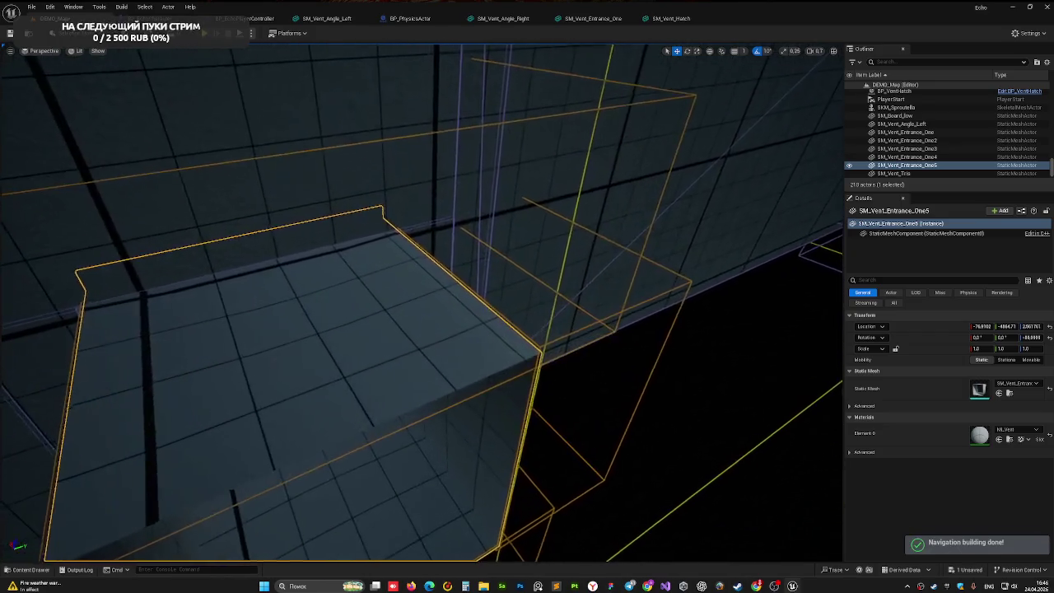
{"action": "key", "text": "f"}
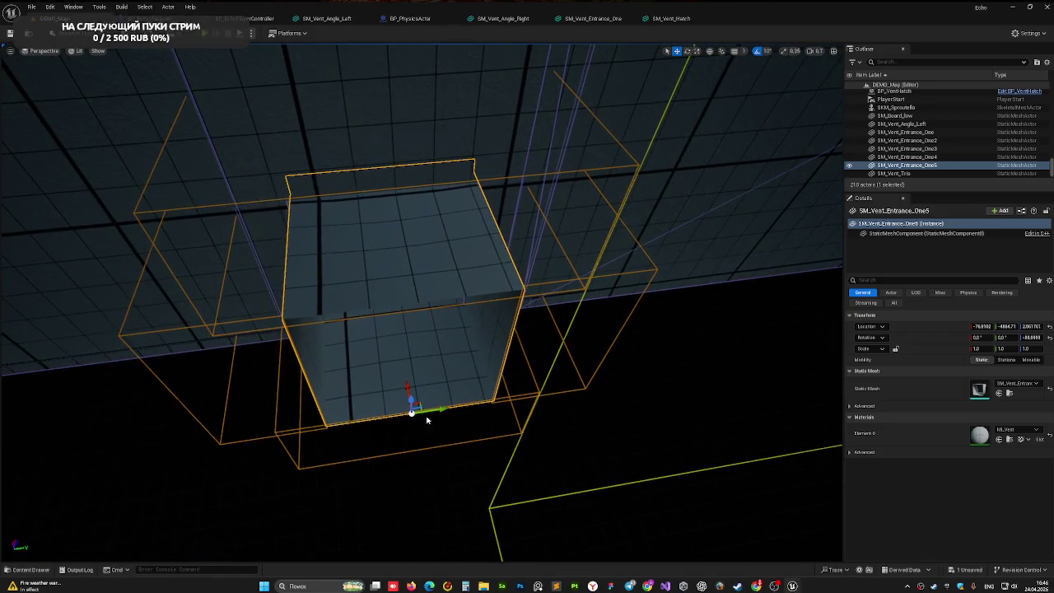
{"action": "scroll", "coordinate": [435, 408], "scroll_direction": "up", "scroll_amount": 5}
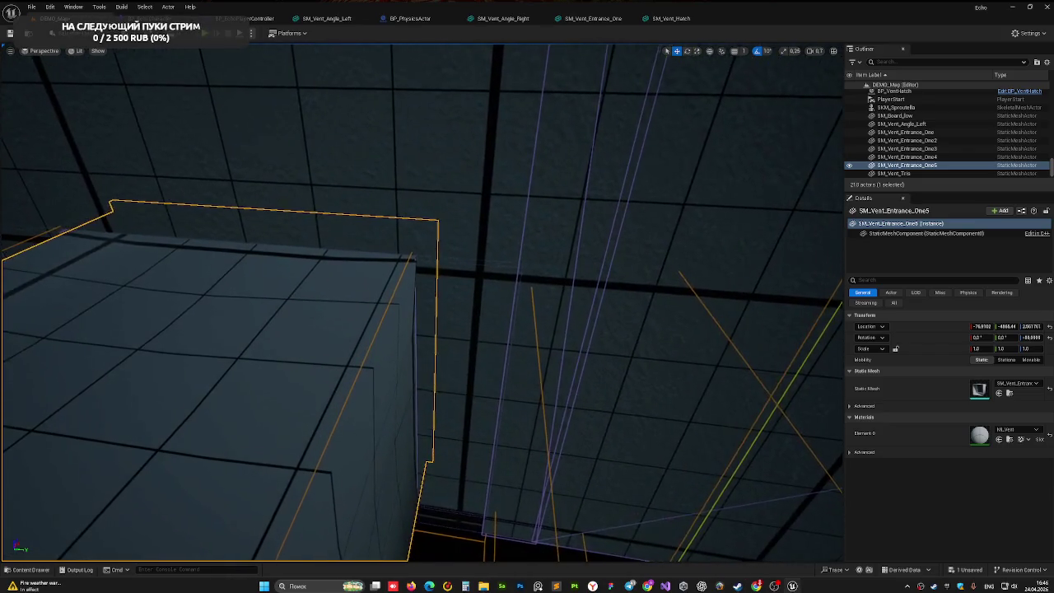
{"action": "scroll", "coordinate": [423, 352], "scroll_direction": "down", "scroll_amount": 5}
{"action": "left_click_drag", "start_coordinate": [1006, 327], "coordinate": [1009, 326]}
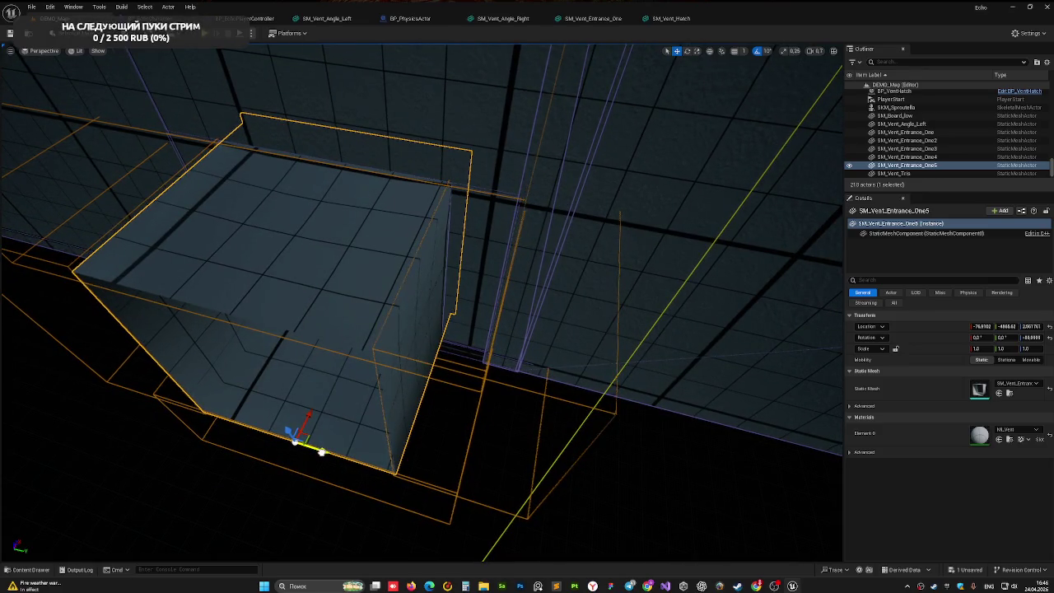
{"action": "mouse_move", "coordinate": [306, 416]}
{"action": "left_mouse_down"}
{"action": "mouse_move", "coordinate": [189, 154]}
{"action": "mouse_move", "coordinate": [252, 348]}
{"action": "left_mouse_up"}
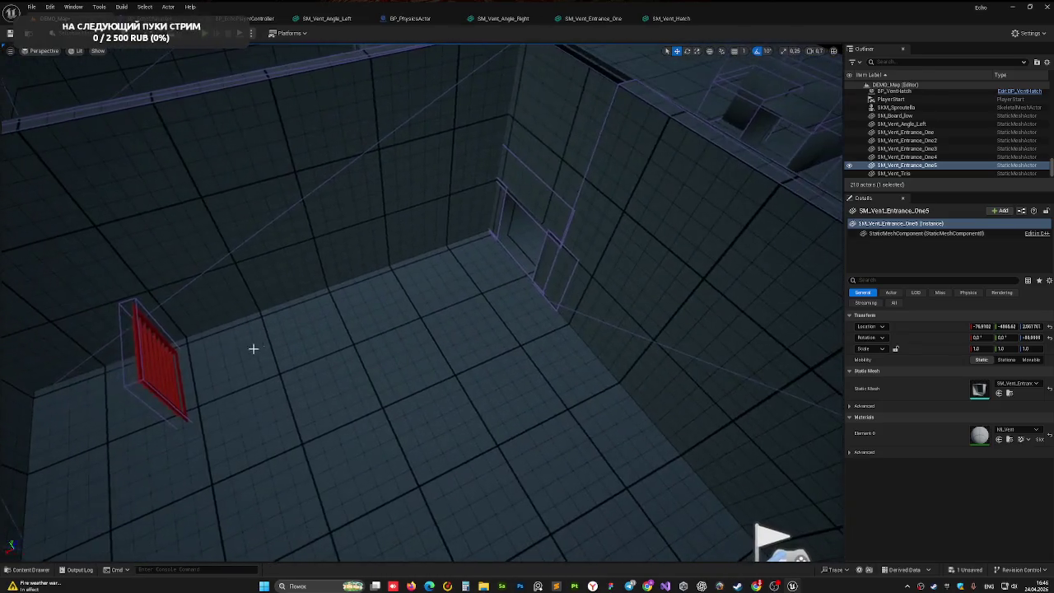
Step: Move the red BP_VentHatch along X and Y until it sits flush in the wall opening
{"action": "left_click", "coordinate": [167, 391]}
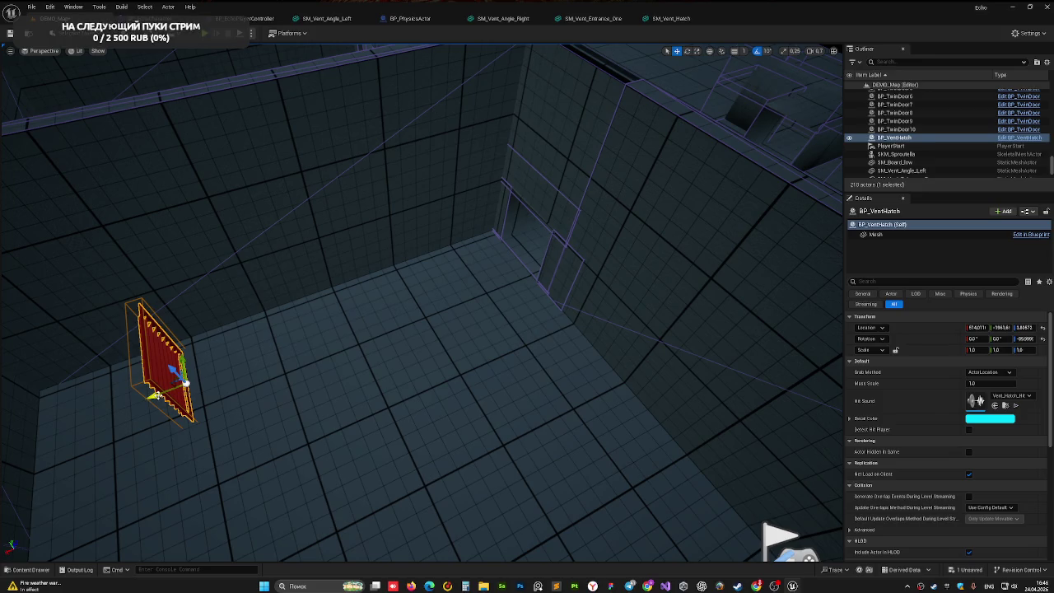
{"action": "left_click_drag", "start_coordinate": [282, 349], "coordinate": [313, 301]}
{"action": "left_click_drag", "start_coordinate": [189, 445], "coordinate": [181, 455]}
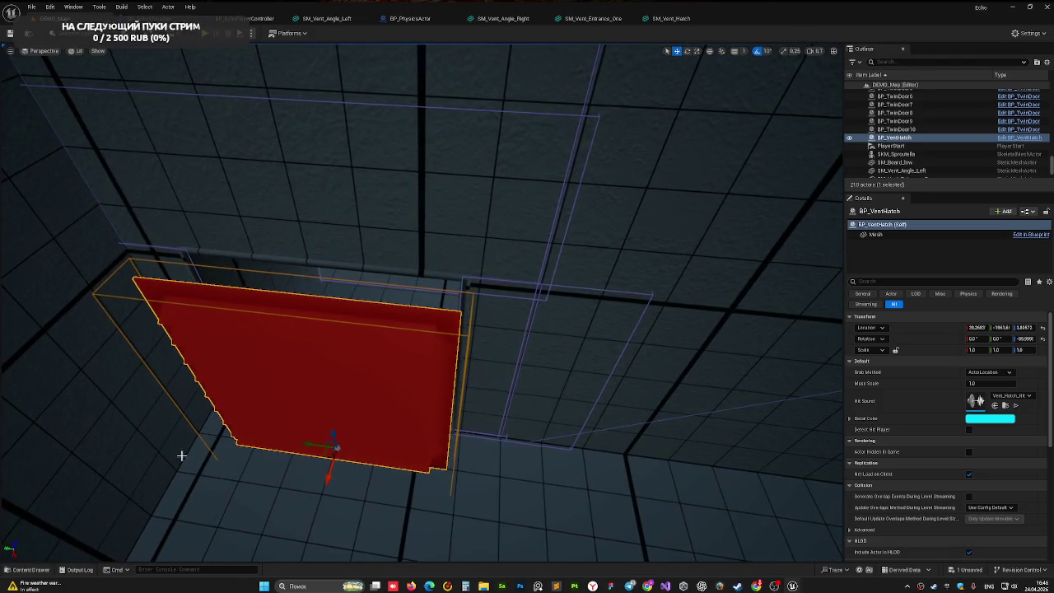
{"action": "mouse_move", "coordinate": [328, 476]}
{"action": "left_mouse_down"}
{"action": "mouse_move", "coordinate": [337, 453]}
{"action": "mouse_move", "coordinate": [440, 431]}
{"action": "mouse_move", "coordinate": [461, 442]}
{"action": "left_mouse_up"}
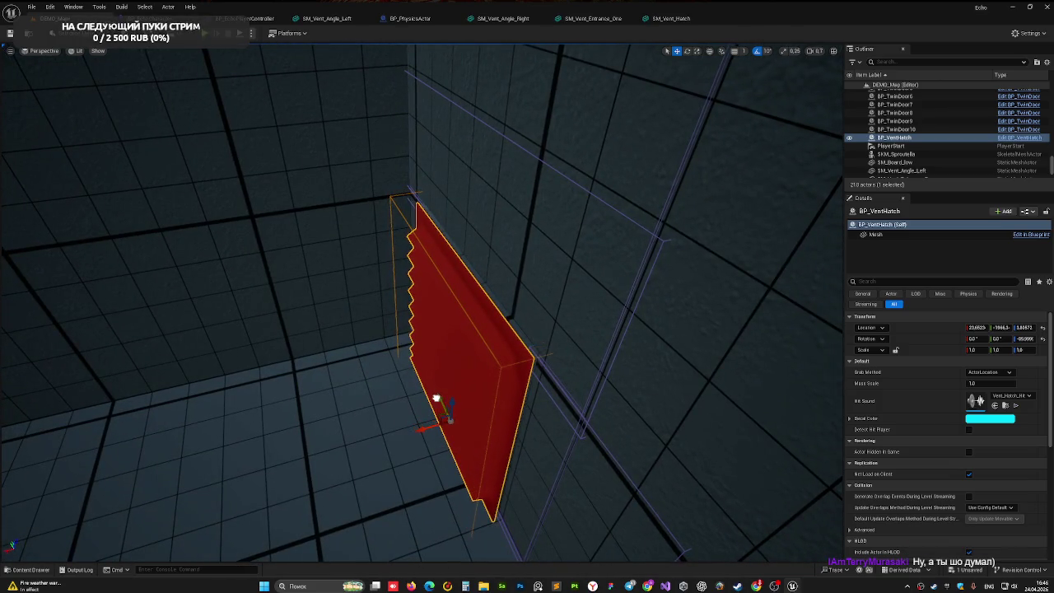
{"action": "left_click_drag", "start_coordinate": [436, 399], "coordinate": [494, 404]}
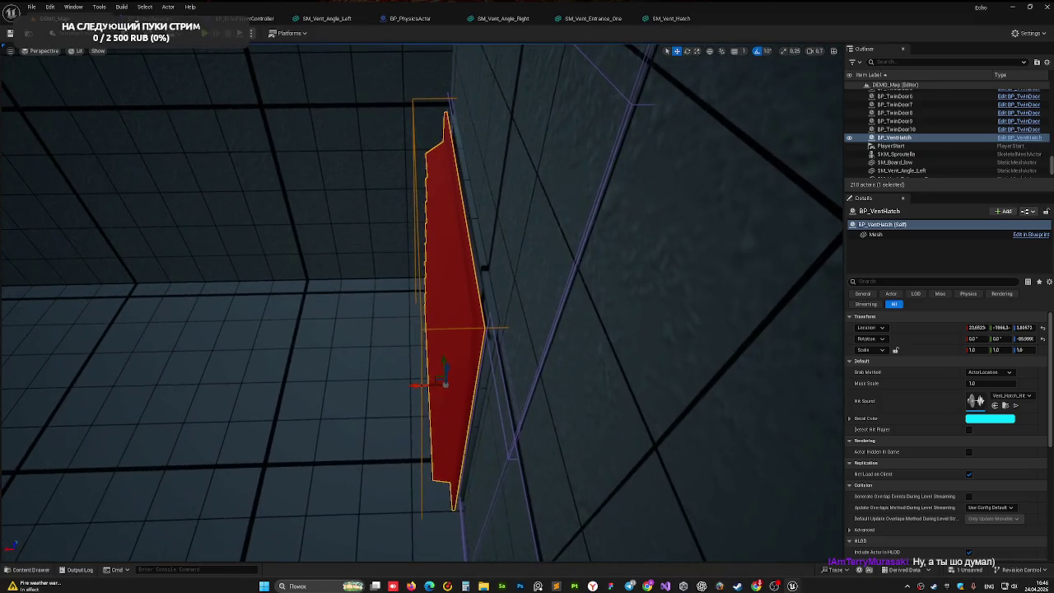
{"action": "mouse_move", "coordinate": [415, 386]}
{"action": "left_mouse_down"}
{"action": "mouse_move", "coordinate": [452, 376]}
{"action": "mouse_move", "coordinate": [463, 341]}
{"action": "mouse_move", "coordinate": [447, 377]}
{"action": "mouse_move", "coordinate": [452, 355]}
{"action": "left_mouse_up"}
{"action": "scroll", "coordinate": [447, 377], "scroll_direction": "up", "scroll_amount": 5}
{"action": "scroll", "coordinate": [451, 355], "scroll_direction": "up", "scroll_amount": 4}
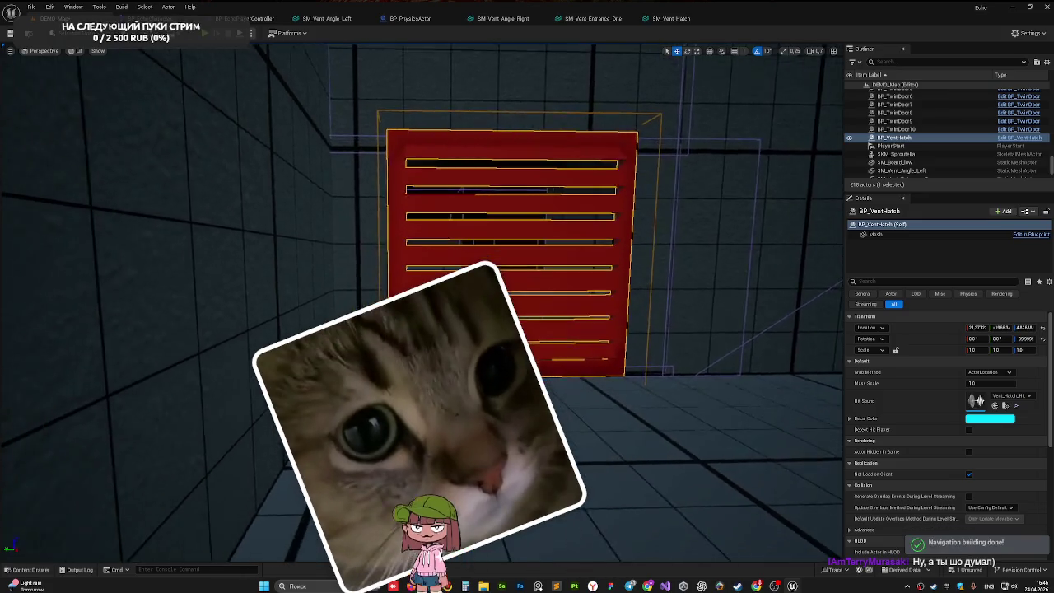
{"action": "scroll", "coordinate": [451, 355], "scroll_direction": "up", "scroll_amount": 3}
{"action": "left_click_drag", "start_coordinate": [451, 354], "coordinate": [445, 354]}
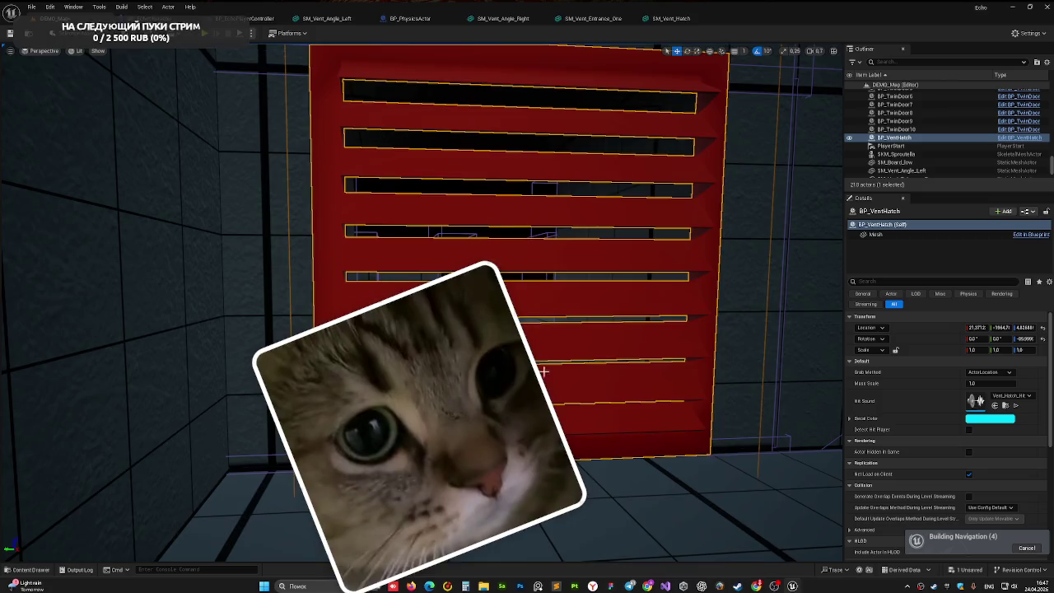
{"action": "mouse_move", "coordinate": [543, 372]}
{"action": "left_mouse_down"}
{"action": "mouse_move", "coordinate": [700, 372]}
{"action": "mouse_move", "coordinate": [708, 293]}
{"action": "mouse_move", "coordinate": [461, 378]}
{"action": "left_mouse_up"}
Step: Rotate SM_Vent_Tris to -90 degrees and reposition it along X and Y
{"action": "left_click", "coordinate": [375, 288]}
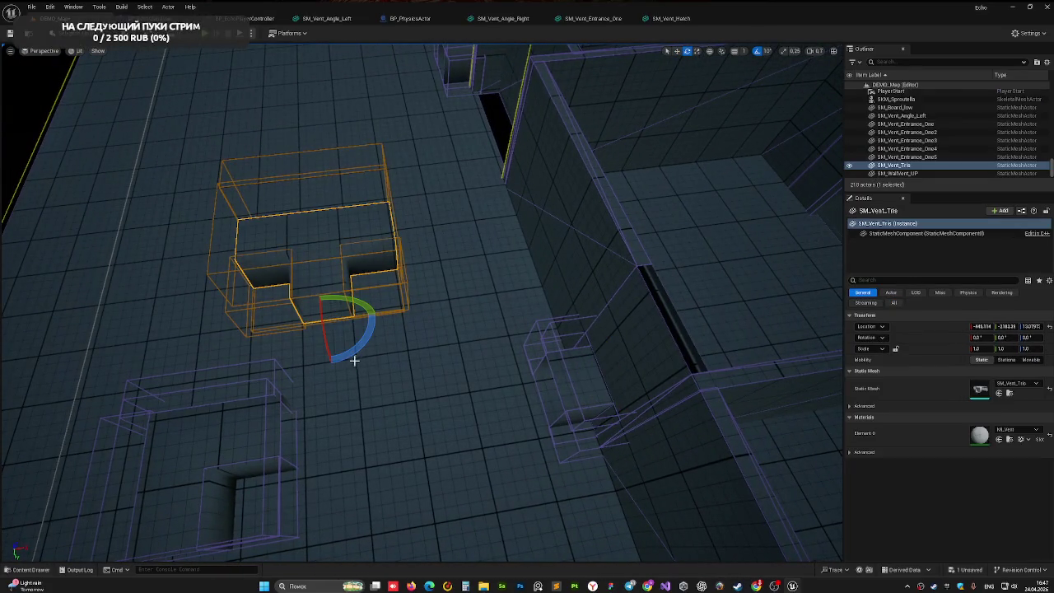
{"action": "left_click_drag", "start_coordinate": [352, 284], "coordinate": [327, 280]}
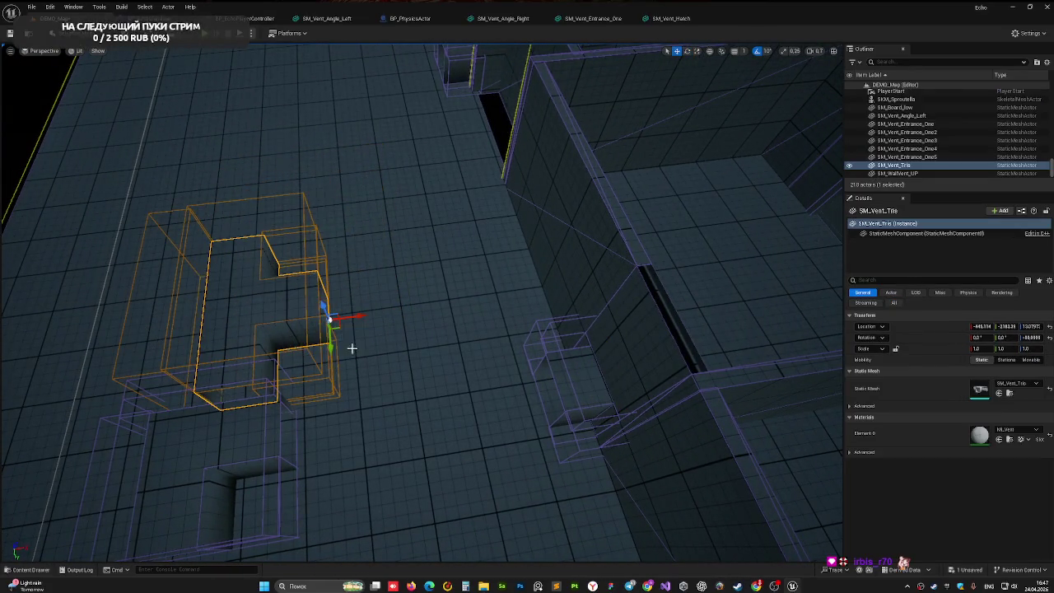
{"action": "left_click_drag", "start_coordinate": [410, 317], "coordinate": [422, 360]}
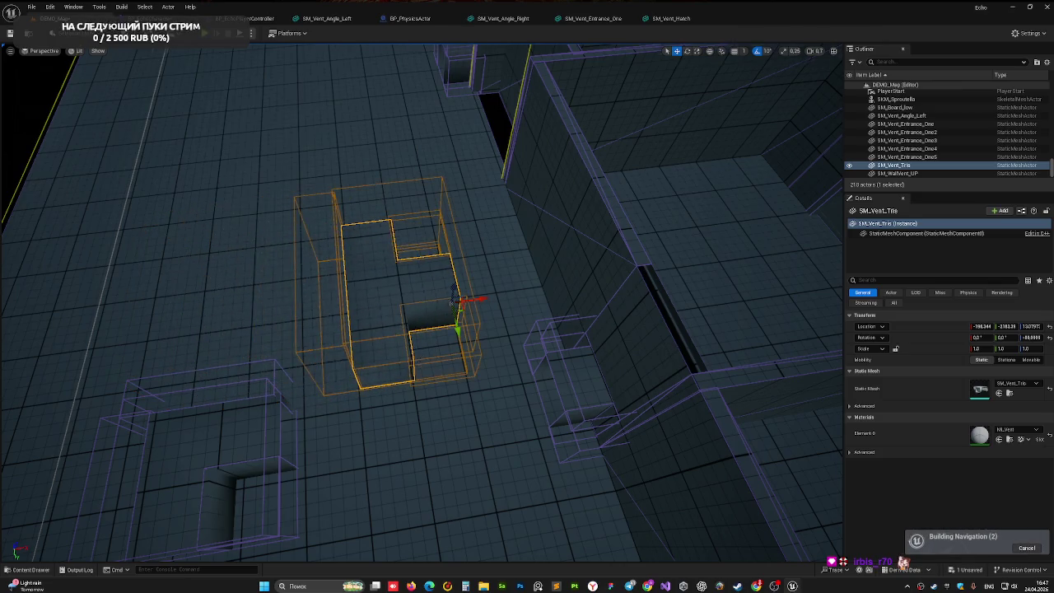
{"action": "scroll", "coordinate": [493, 348], "scroll_direction": "up", "scroll_amount": 10}
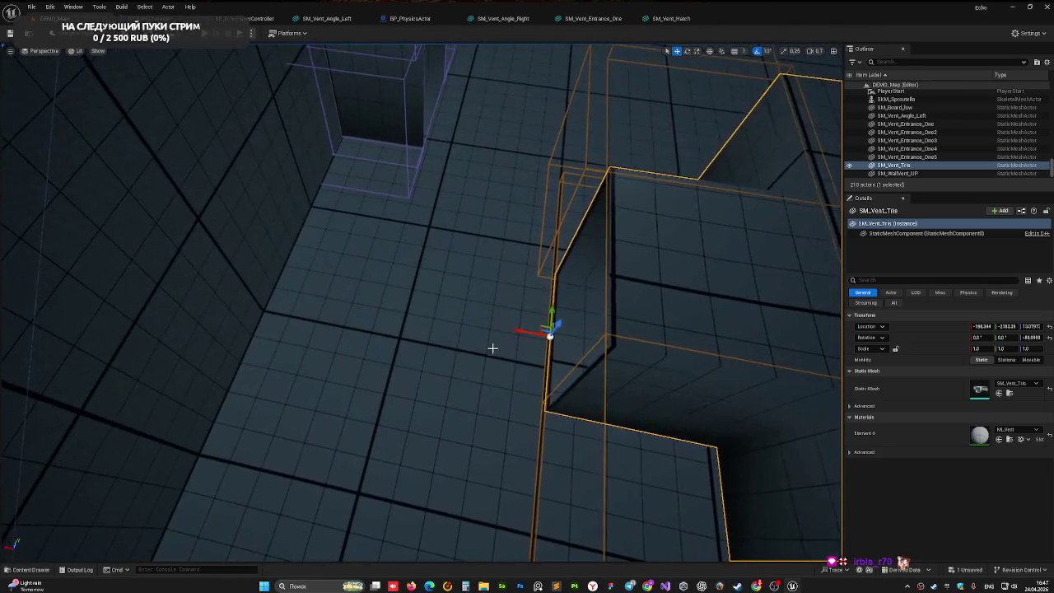
{"action": "left_click_drag", "start_coordinate": [551, 317], "coordinate": [551, 298]}
{"action": "mouse_move", "coordinate": [518, 332]}
{"action": "left_mouse_down"}
{"action": "mouse_move", "coordinate": [411, 313]}
{"action": "mouse_move", "coordinate": [350, 317]}
{"action": "mouse_move", "coordinate": [277, 232]}
{"action": "mouse_move", "coordinate": [240, 211]}
{"action": "mouse_move", "coordinate": [262, 327]}
{"action": "left_mouse_up"}
Step: Lower SM_Vent_Tris and shift it sideways to line up with SM_Vent_Entrance_One
{"action": "left_click", "coordinate": [262, 327]}
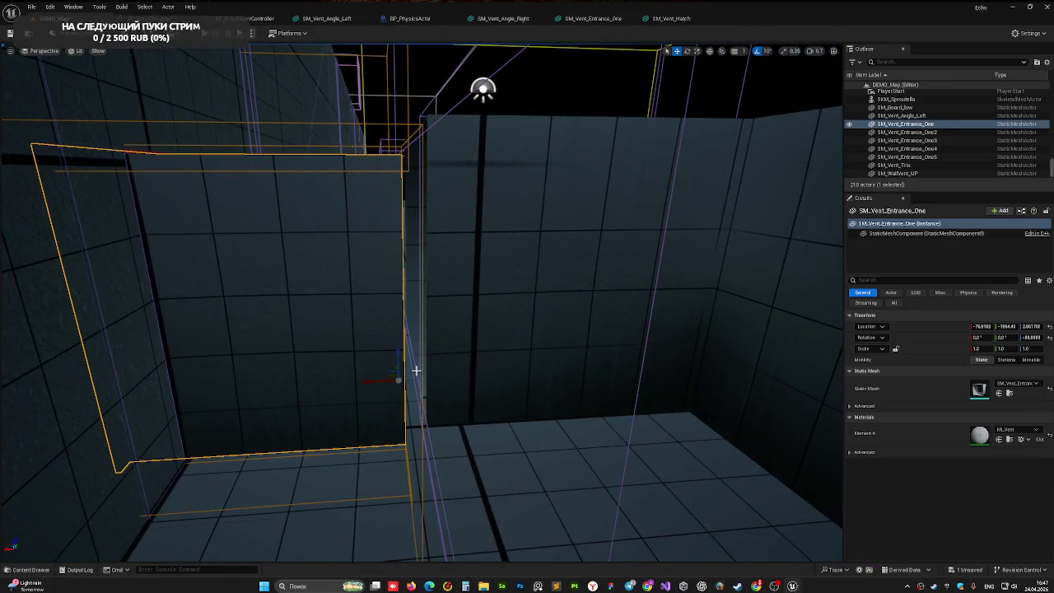
{"action": "left_click", "coordinate": [505, 295]}
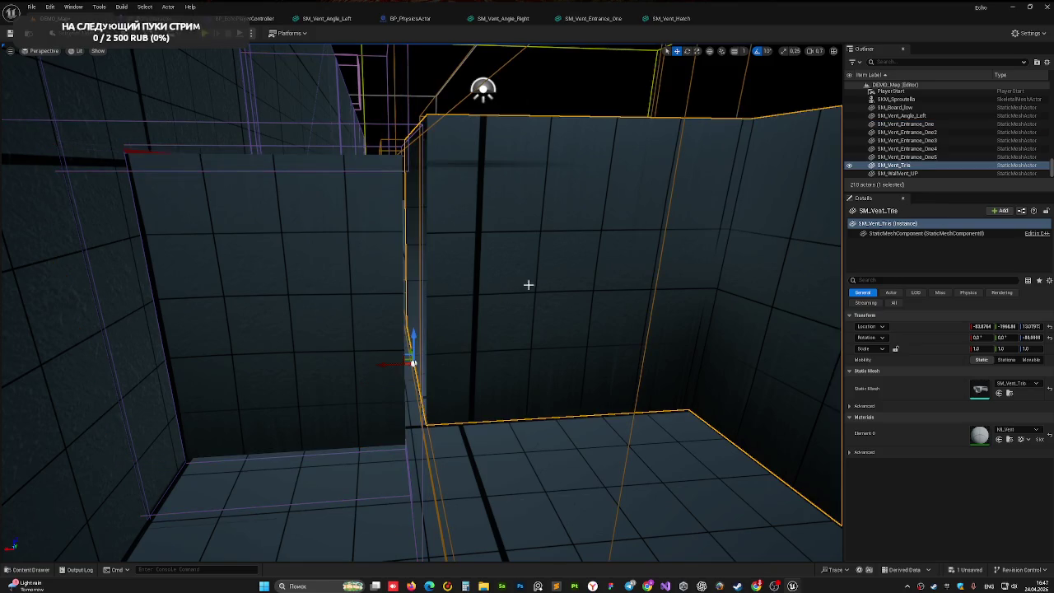
{"action": "mouse_move", "coordinate": [416, 336]}
{"action": "left_mouse_down"}
{"action": "mouse_move", "coordinate": [414, 356]}
{"action": "mouse_move", "coordinate": [372, 384]}
{"action": "mouse_move", "coordinate": [372, 432]}
{"action": "mouse_move", "coordinate": [363, 395]}
{"action": "mouse_move", "coordinate": [470, 346]}
{"action": "left_mouse_up"}
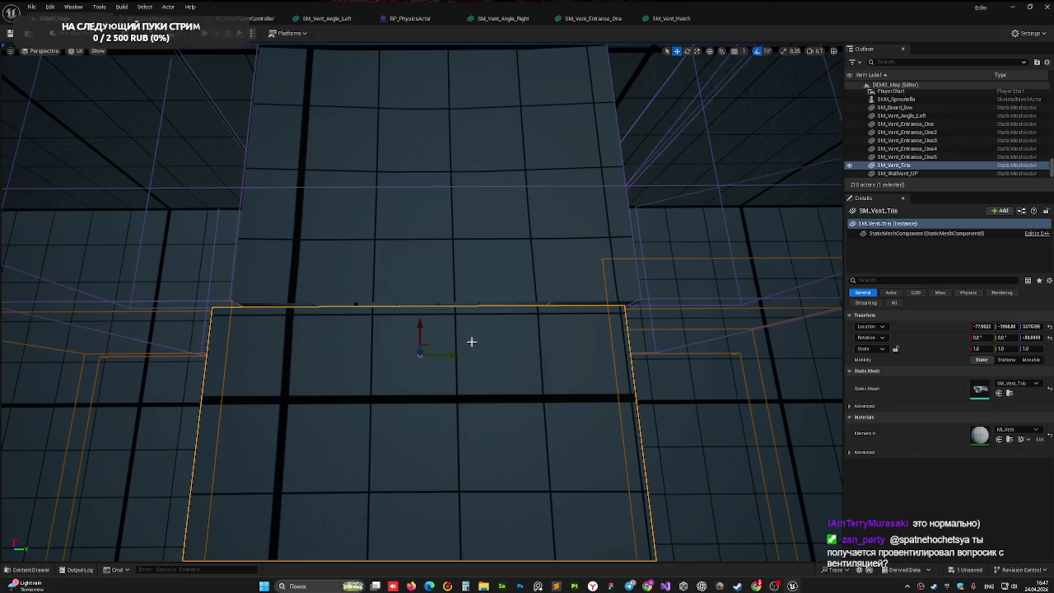
{"action": "mouse_move", "coordinate": [449, 356]}
{"action": "left_mouse_down"}
{"action": "mouse_move", "coordinate": [458, 357]}
{"action": "mouse_move", "coordinate": [429, 346]}
{"action": "mouse_move", "coordinate": [436, 322]}
{"action": "mouse_move", "coordinate": [461, 304]}
{"action": "mouse_move", "coordinate": [473, 265]}
{"action": "mouse_move", "coordinate": [315, 348]}
{"action": "left_mouse_up"}
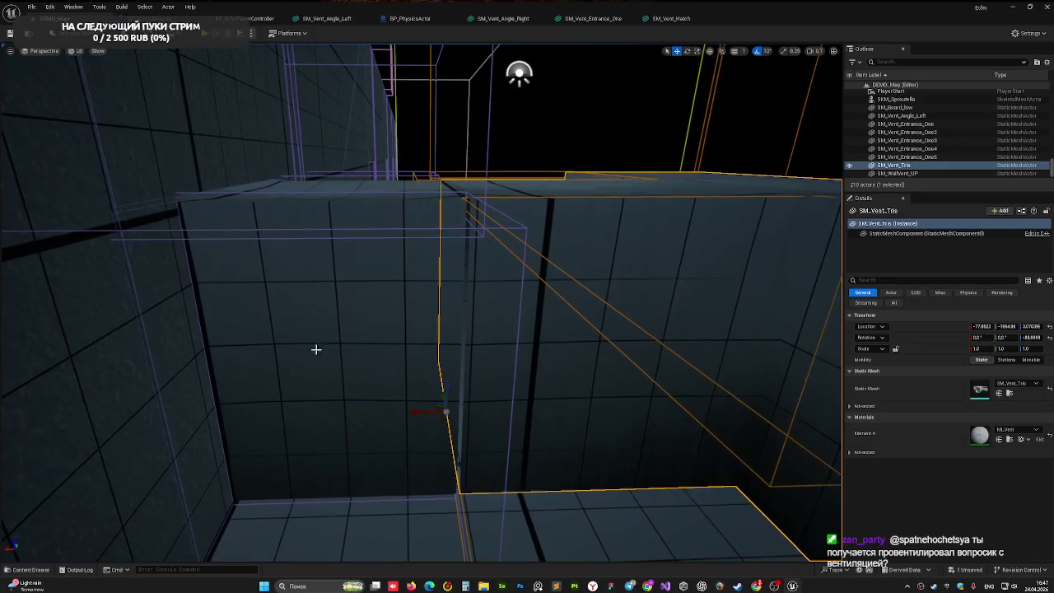
Step: Slide SM_Vent_Tris along X so it meets the adjacent SM_Vent_Entrance_One duct
{"action": "left_click", "coordinate": [442, 390]}
{"action": "left_click", "coordinate": [499, 374]}
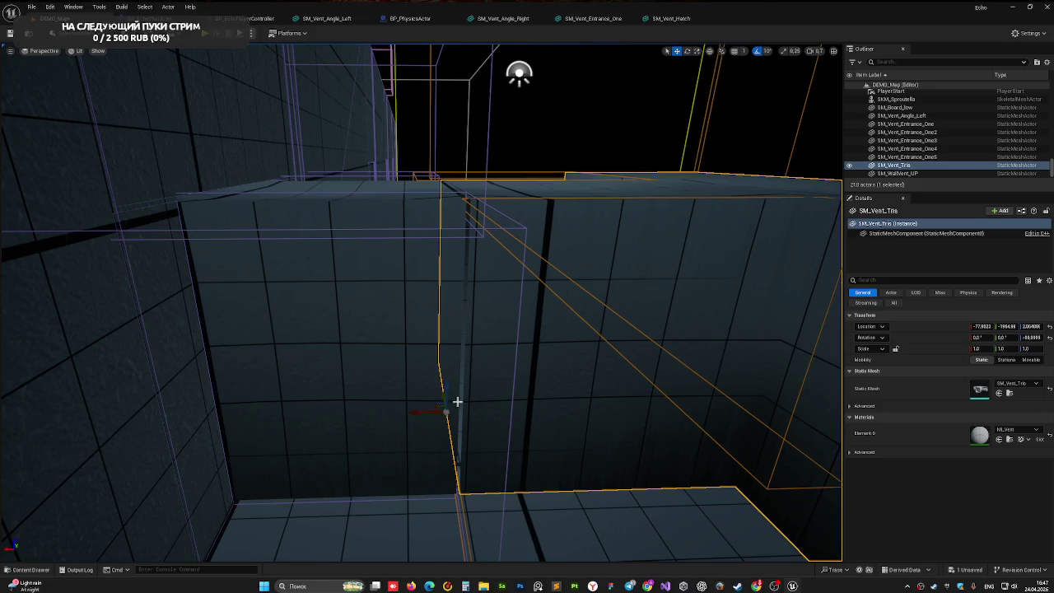
{"action": "left_click_drag", "start_coordinate": [420, 413], "coordinate": [418, 412]}
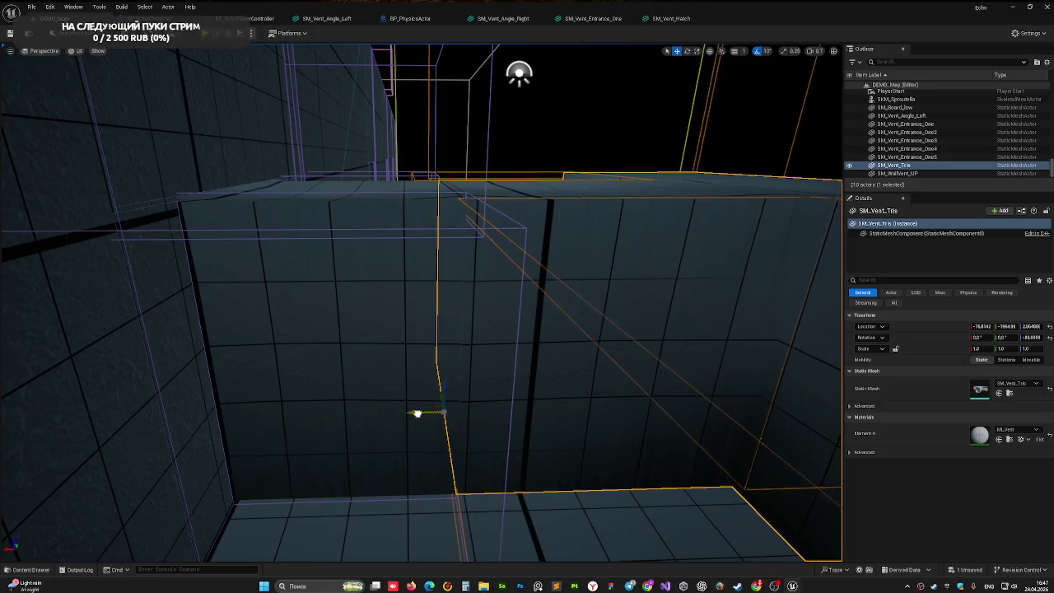
{"action": "left_click_drag", "start_coordinate": [471, 356], "coordinate": [436, 395]}
{"action": "left_click_drag", "start_coordinate": [493, 329], "coordinate": [493, 329]}
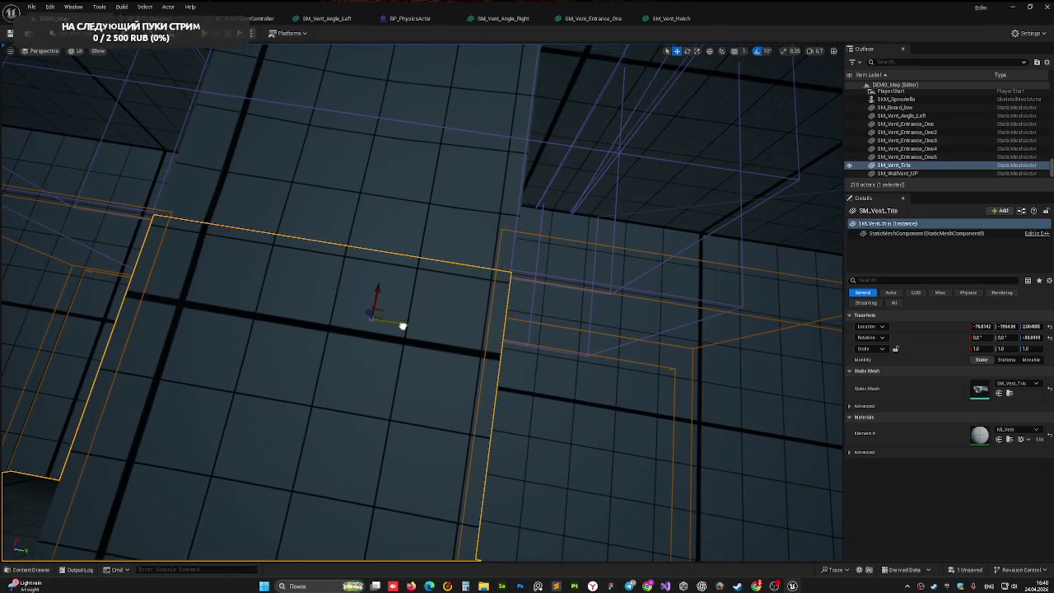
{"action": "left_click_drag", "start_coordinate": [402, 326], "coordinate": [403, 323]}
{"action": "left_click_drag", "start_coordinate": [464, 300], "coordinate": [464, 300]}
{"action": "left_click_drag", "start_coordinate": [334, 343], "coordinate": [333, 343]}
Step: Fine-tune SM_Vent_Tris's height, deselecting between tweaks to check the seam
{"action": "key", "text": "Escape"}
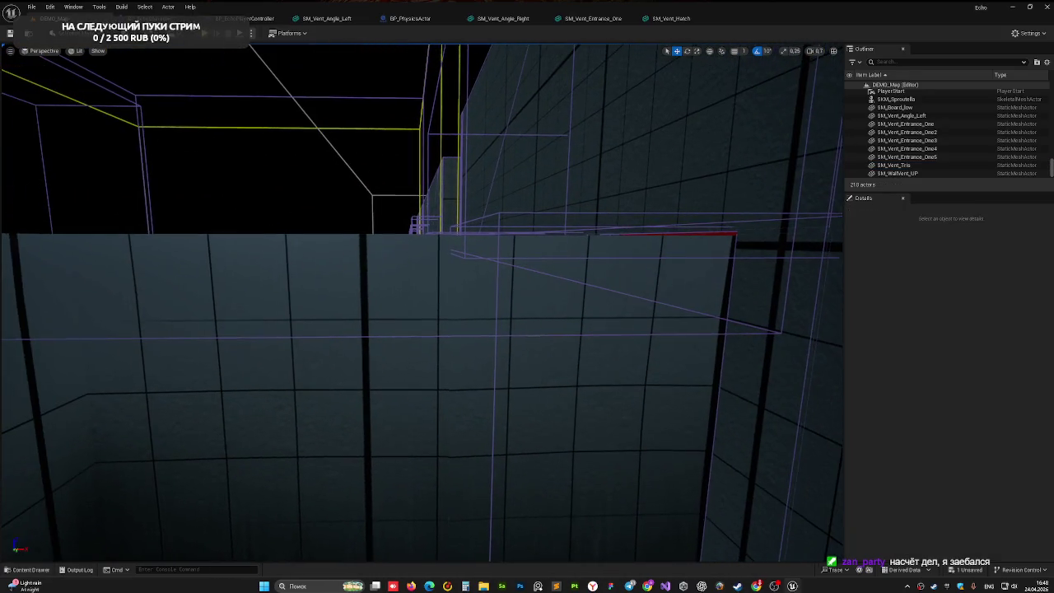
{"action": "left_click_drag", "start_coordinate": [379, 379], "coordinate": [379, 379]}
{"action": "left_click", "coordinate": [386, 409]}
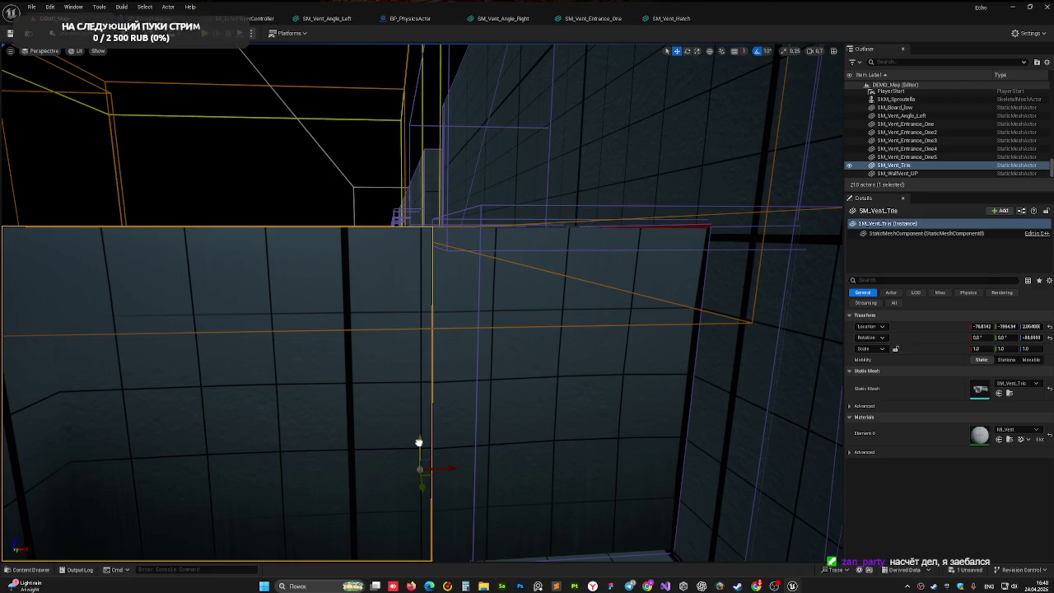
{"action": "left_click_drag", "start_coordinate": [419, 442], "coordinate": [419, 443]}
{"action": "key", "text": "Escape"}
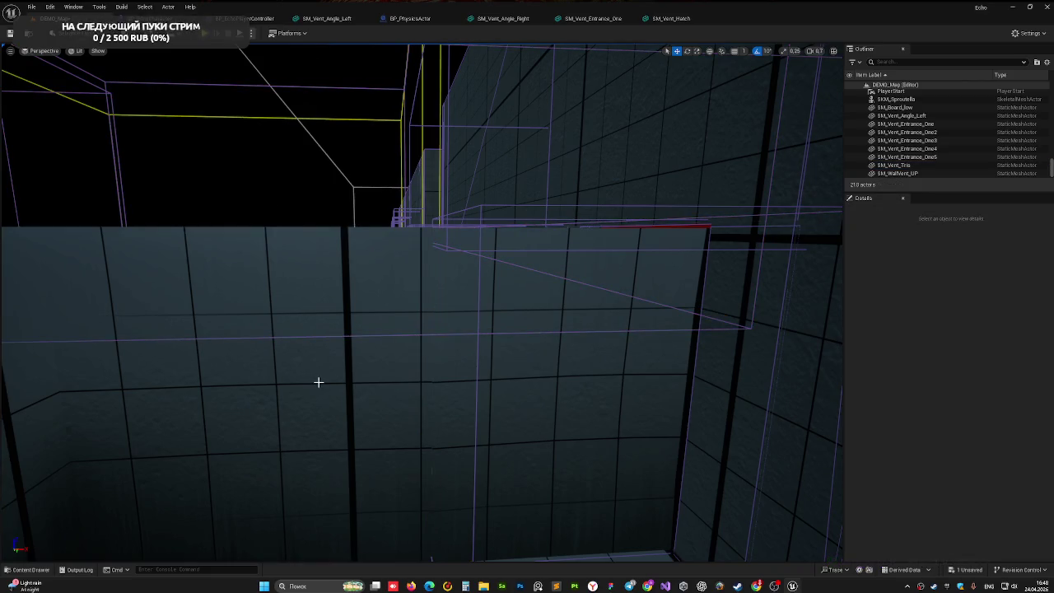
{"action": "left_click", "coordinate": [440, 425]}
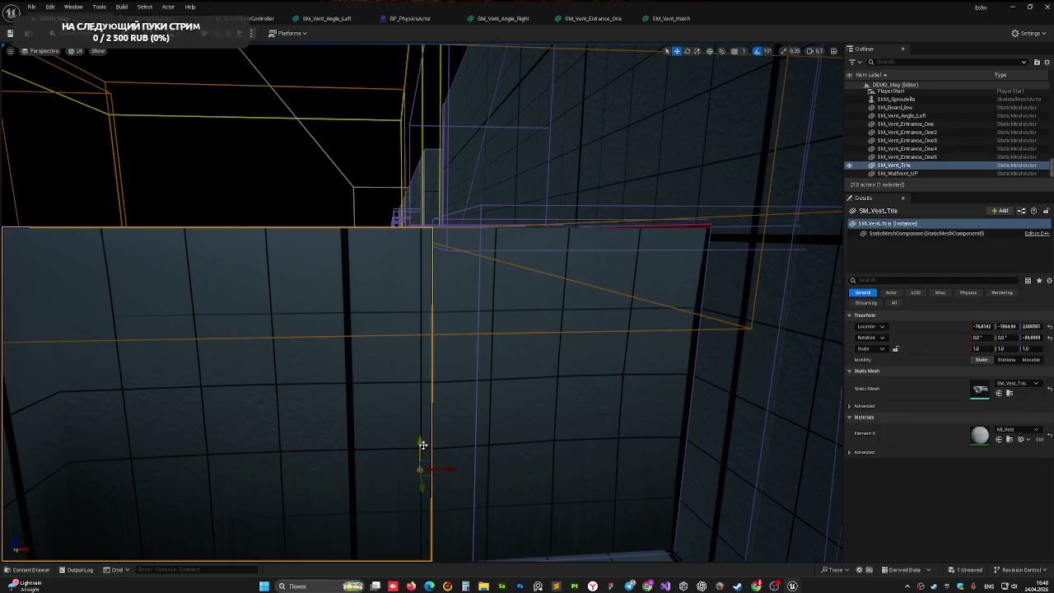
{"action": "left_click_drag", "start_coordinate": [422, 443], "coordinate": [423, 444]}
{"action": "left_click", "coordinate": [300, 164]}
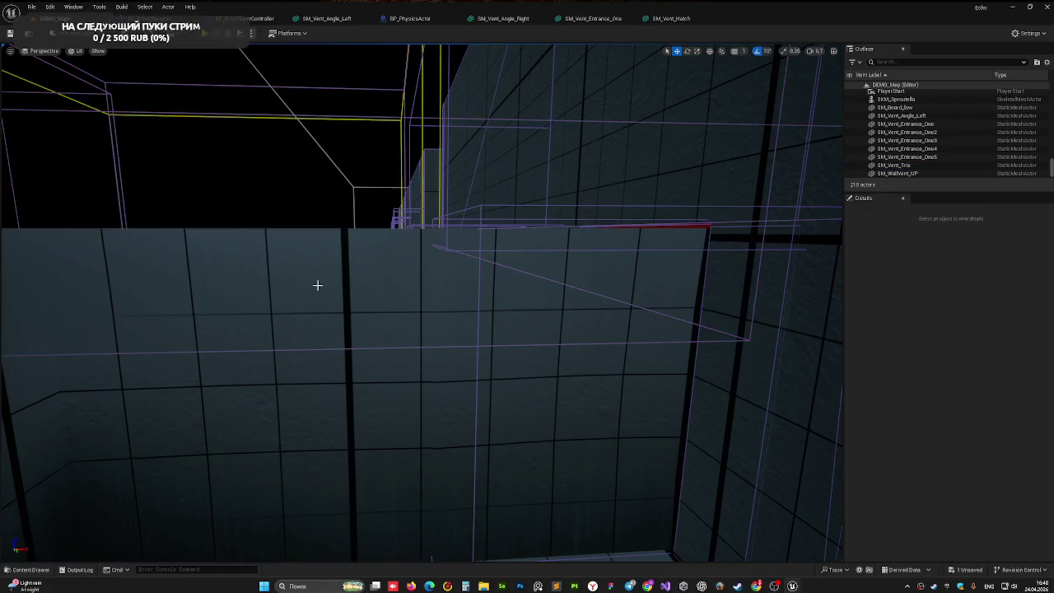
Step: Inspect SM_Vent_Tris up close against the wall corner and floor
{"action": "mouse_move", "coordinate": [318, 285]}
{"action": "left_mouse_down"}
{"action": "mouse_move", "coordinate": [330, 239]}
{"action": "mouse_move", "coordinate": [356, 350]}
{"action": "left_mouse_up"}
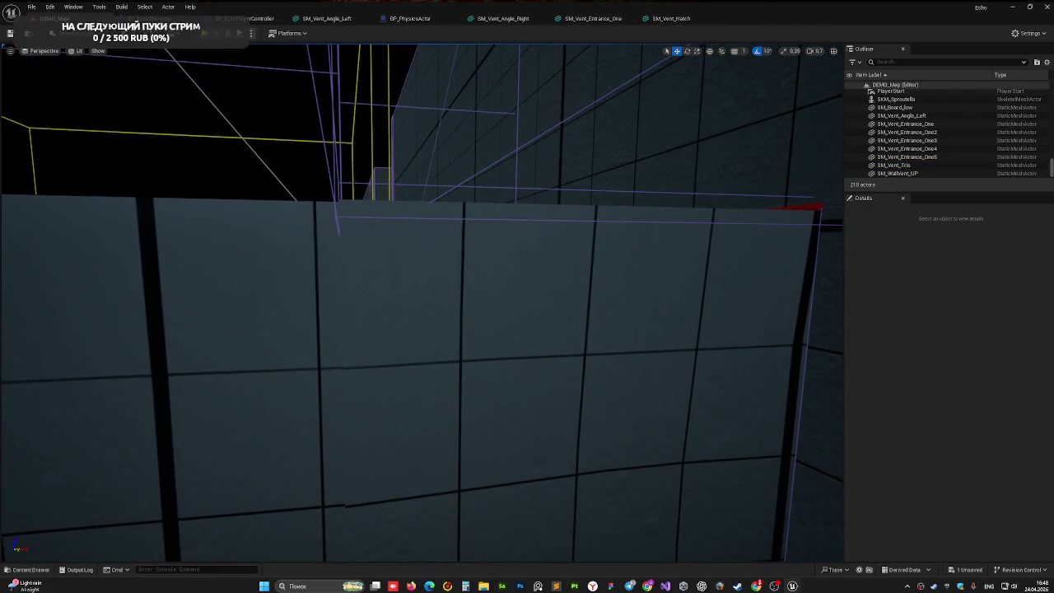
{"action": "left_click", "coordinate": [266, 316]}
{"action": "mouse_move", "coordinate": [263, 331]}
{"action": "left_mouse_down"}
{"action": "mouse_move", "coordinate": [259, 301]}
{"action": "mouse_move", "coordinate": [276, 298]}
{"action": "left_mouse_up"}
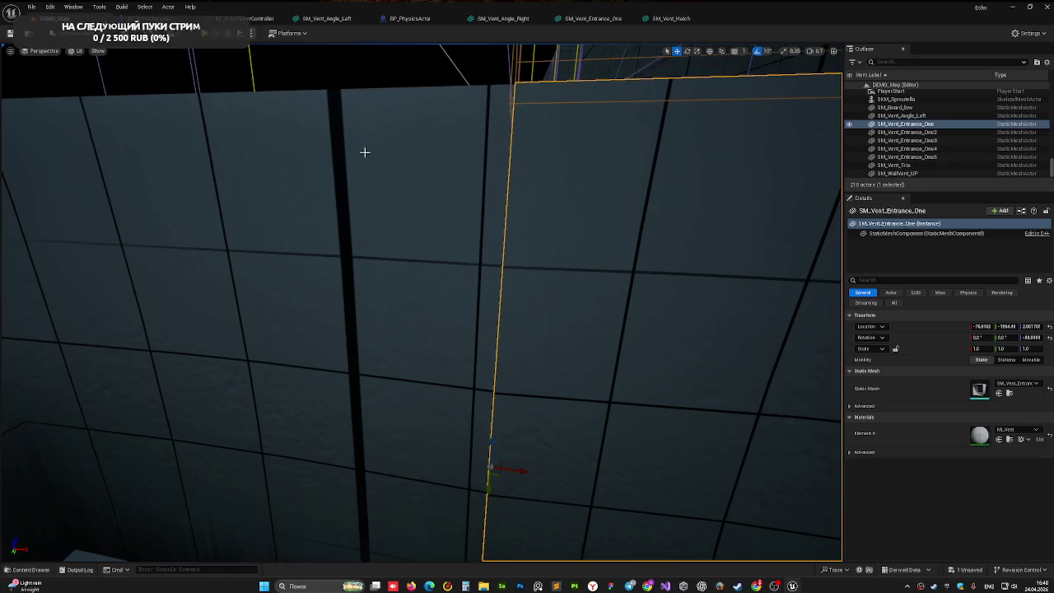
{"action": "left_click_drag", "start_coordinate": [494, 354], "coordinate": [542, 354]}
{"action": "mouse_move", "coordinate": [381, 398]}
{"action": "left_mouse_down"}
{"action": "mouse_move", "coordinate": [431, 439]}
{"action": "mouse_move", "coordinate": [496, 303]}
{"action": "mouse_move", "coordinate": [486, 300]}
{"action": "left_mouse_up"}
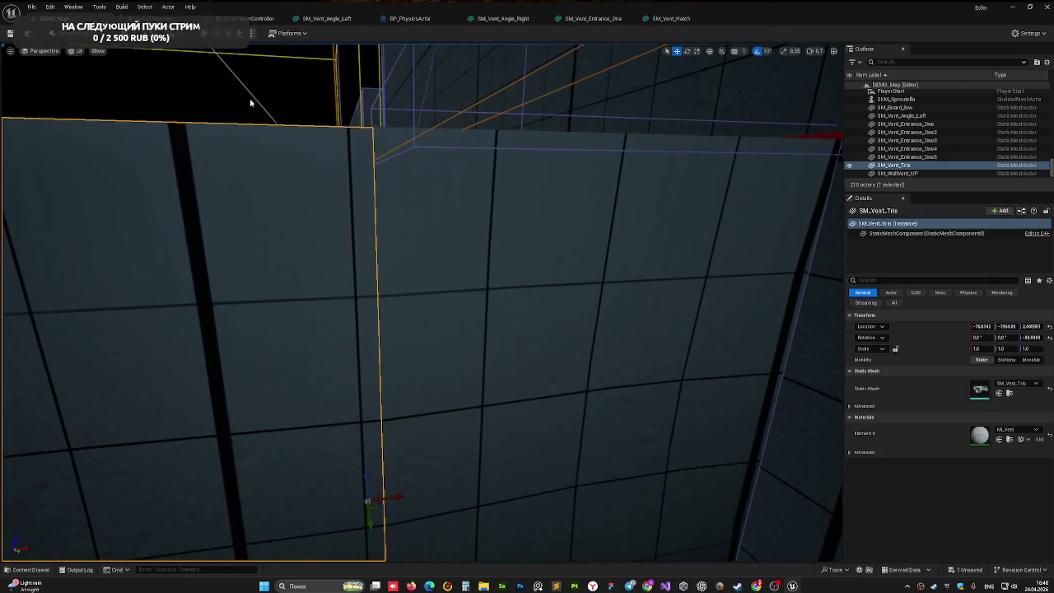
{"action": "left_click", "coordinate": [289, 214]}
{"action": "mouse_move", "coordinate": [289, 214]}
{"action": "left_mouse_down"}
{"action": "mouse_move", "coordinate": [346, 197]}
{"action": "mouse_move", "coordinate": [239, 57]}
{"action": "left_mouse_up"}
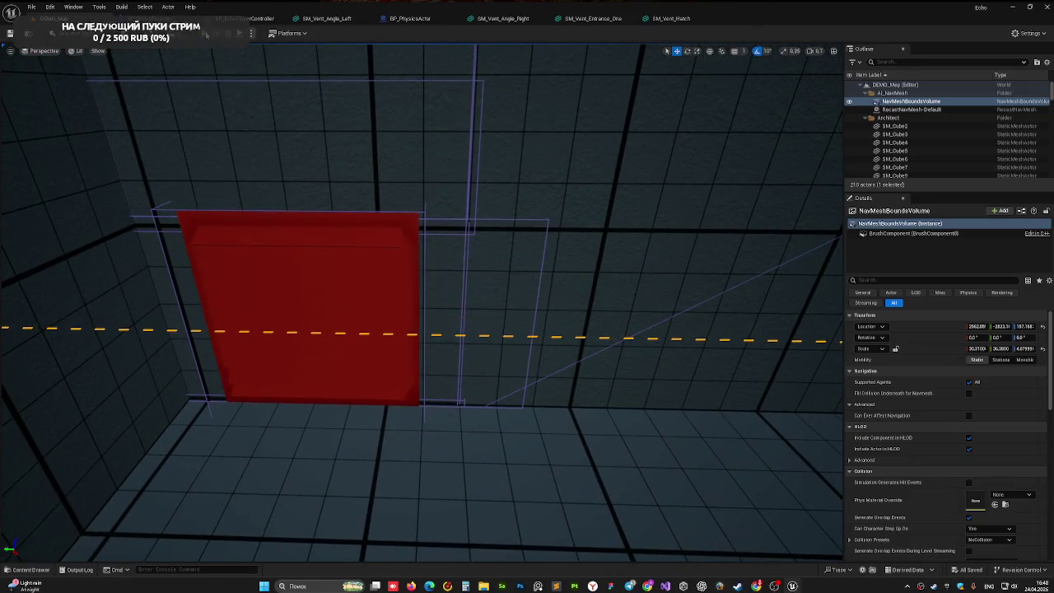
{"action": "left_click", "coordinate": [207, 35]}
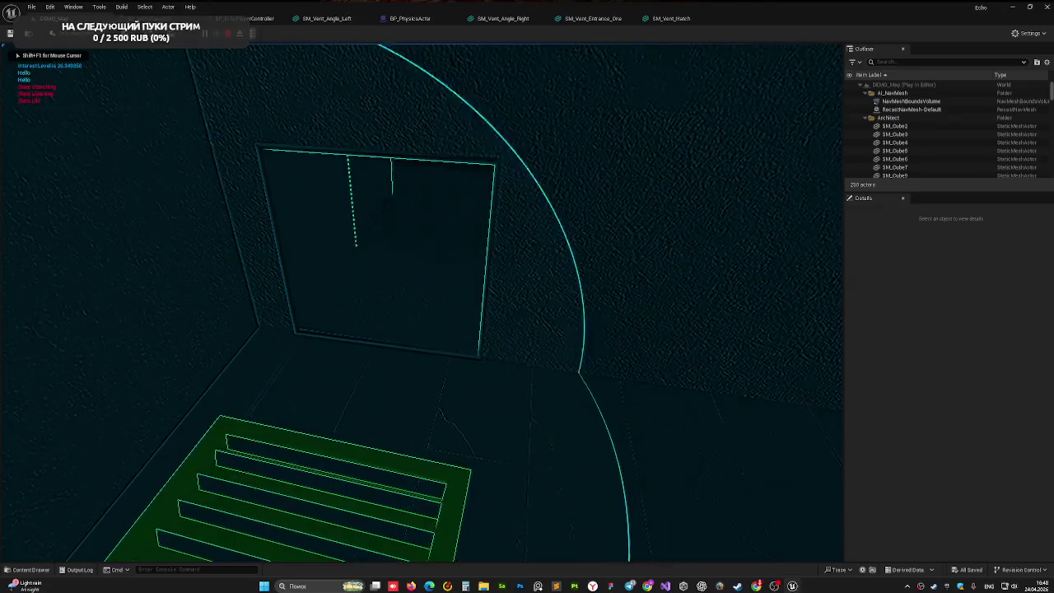
{"action": "key", "text": "Escape"}
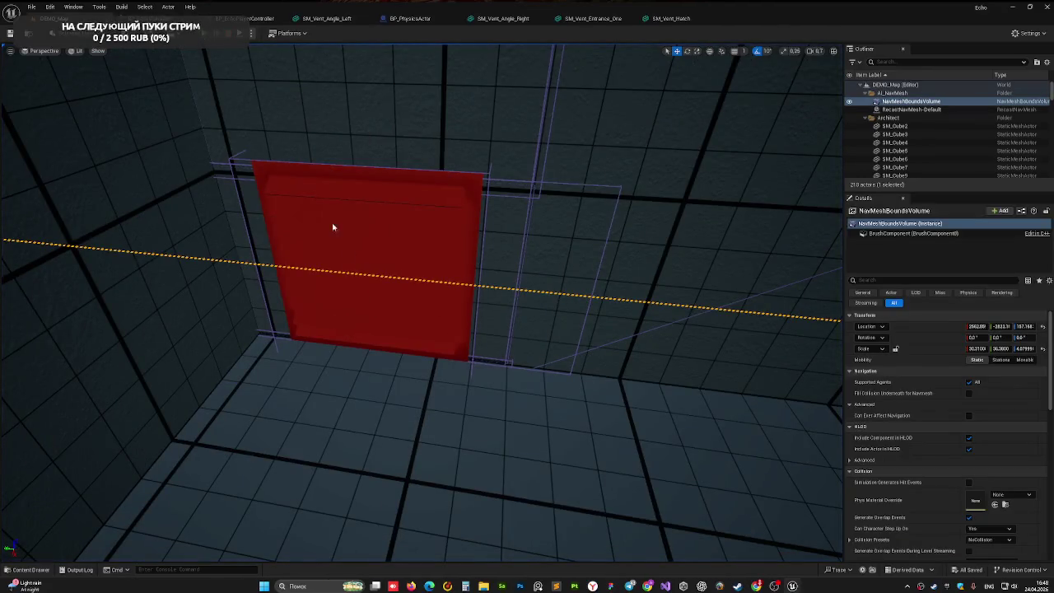
{"action": "key", "text": "alt+p"}
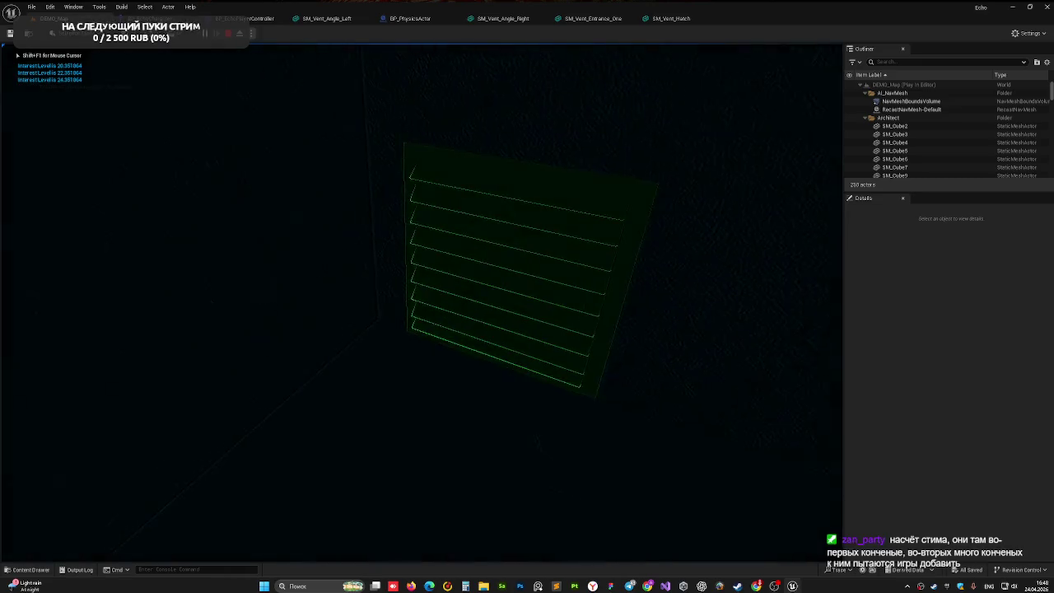
{"action": "left_click", "coordinate": [420, 305]}
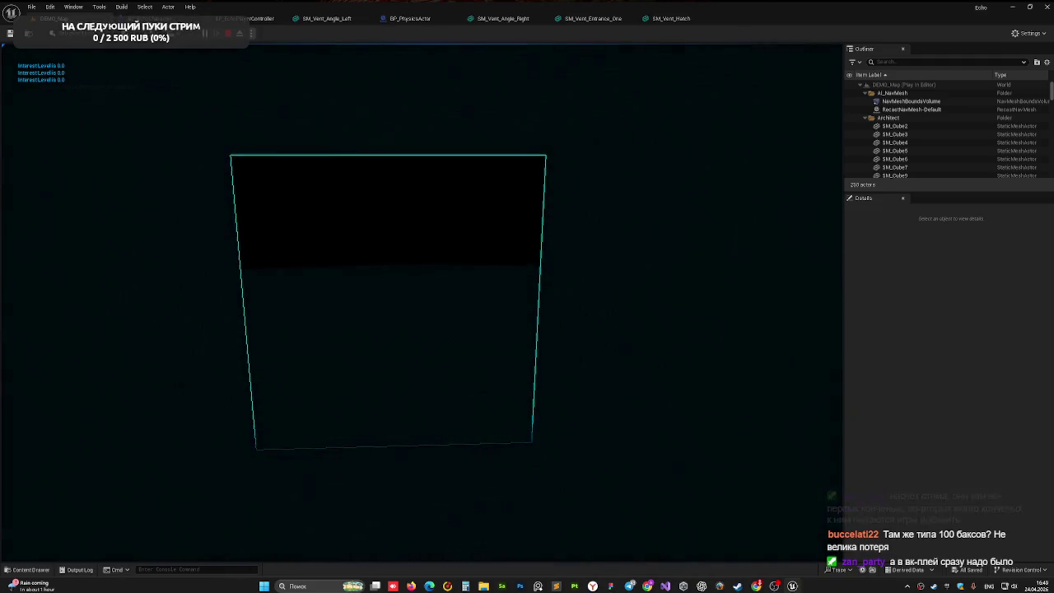
{"action": "key", "text": "Escape"}
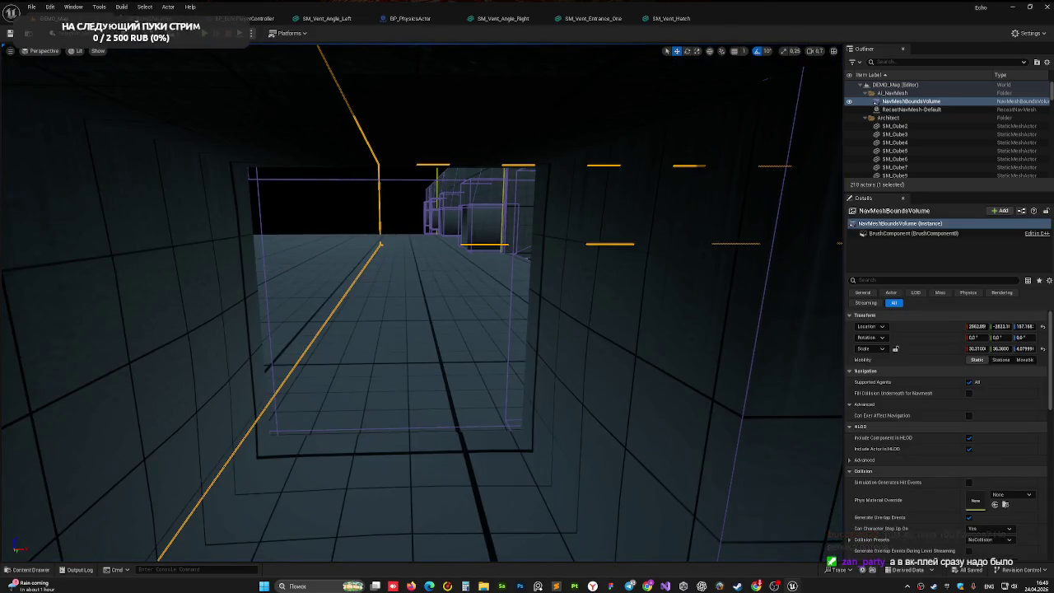
Step: Fly out of the duct to the vent wall and select SM_Vent_Tris from above
{"action": "key", "text": "w"}
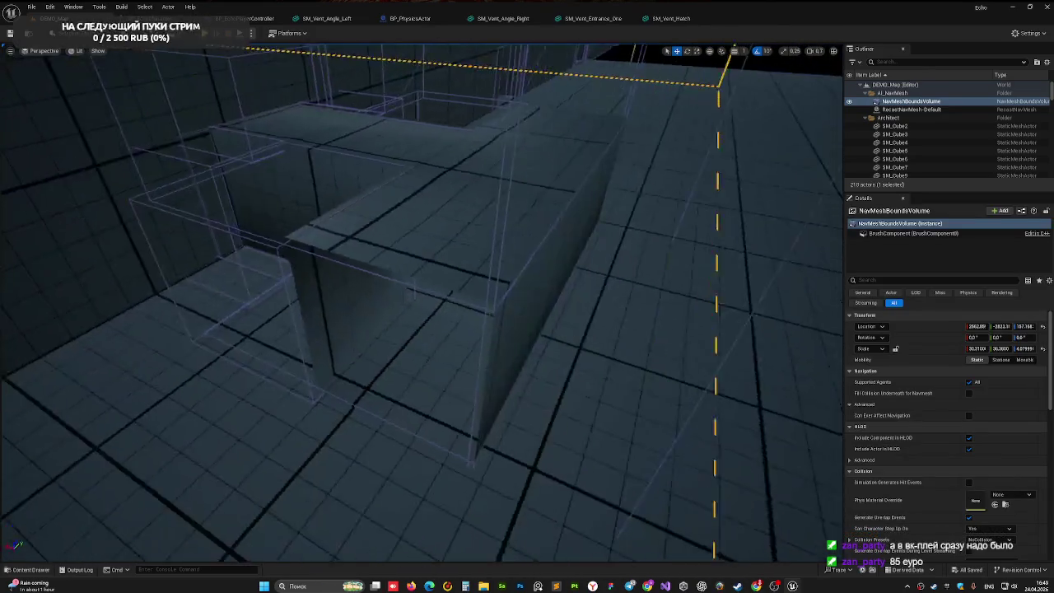
{"action": "key", "text": "w"}
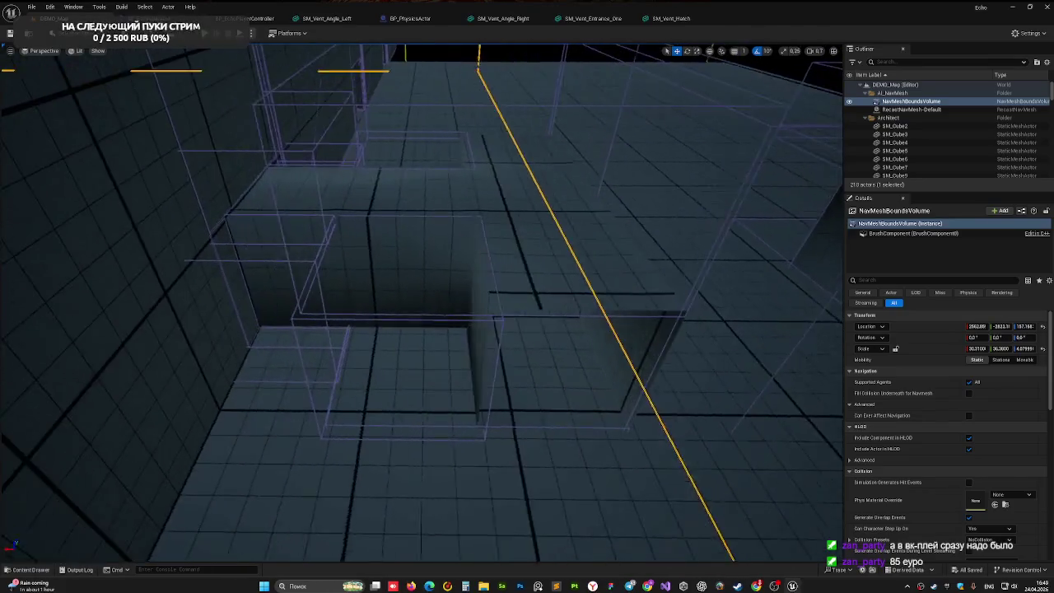
{"action": "key", "text": "a"}
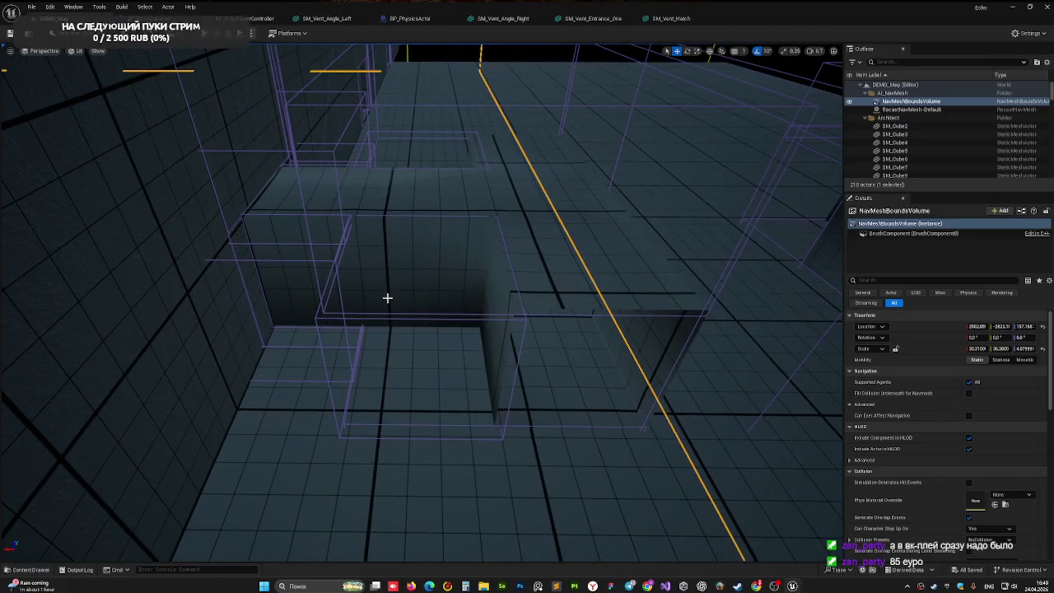
{"action": "key", "text": "w"}
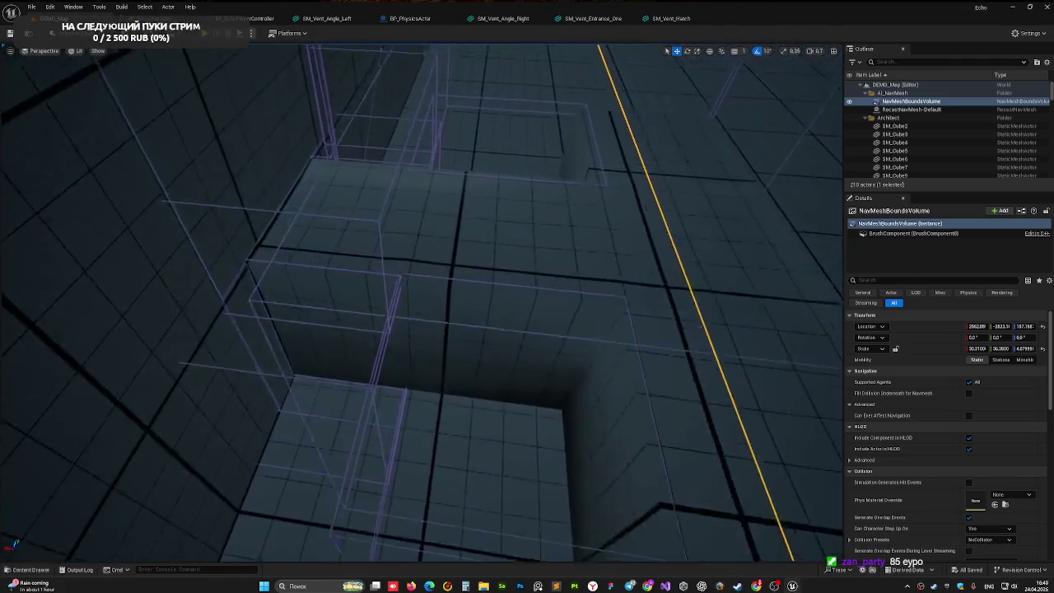
{"action": "key", "text": "w"}
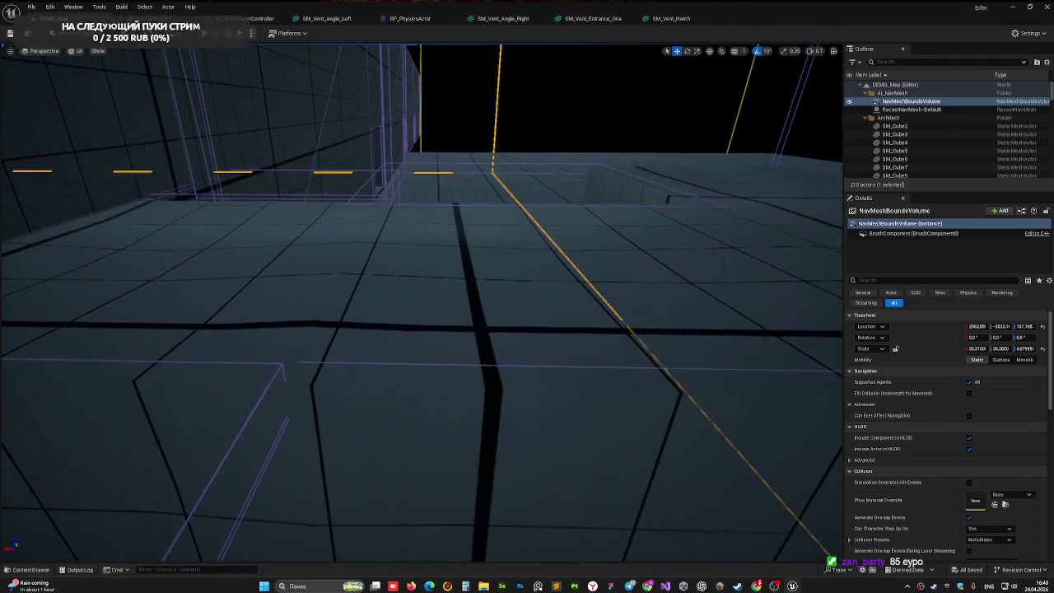
{"action": "key", "text": "s"}
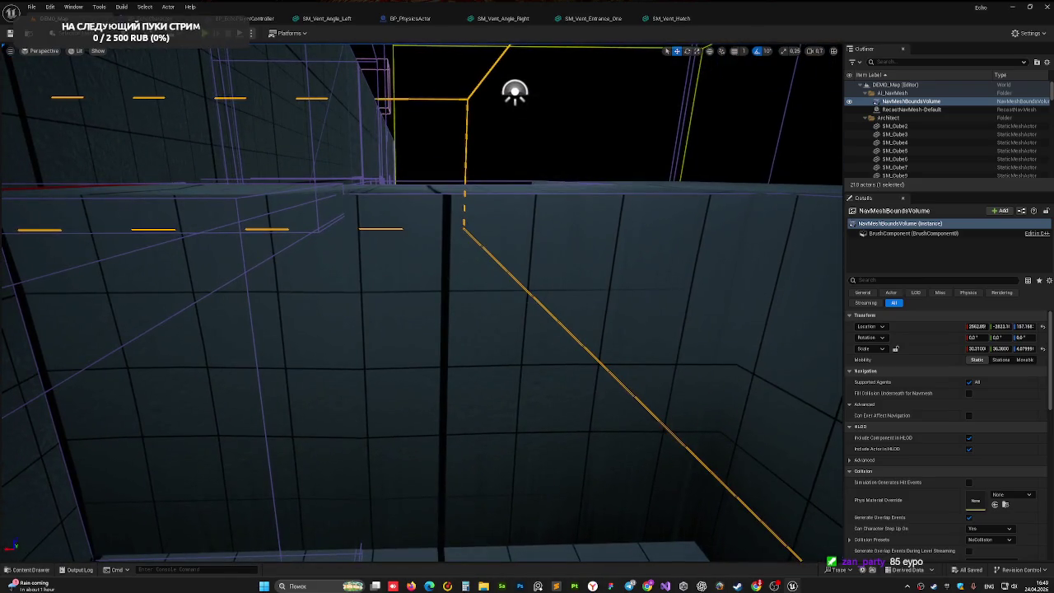
{"action": "left_click", "coordinate": [434, 295]}
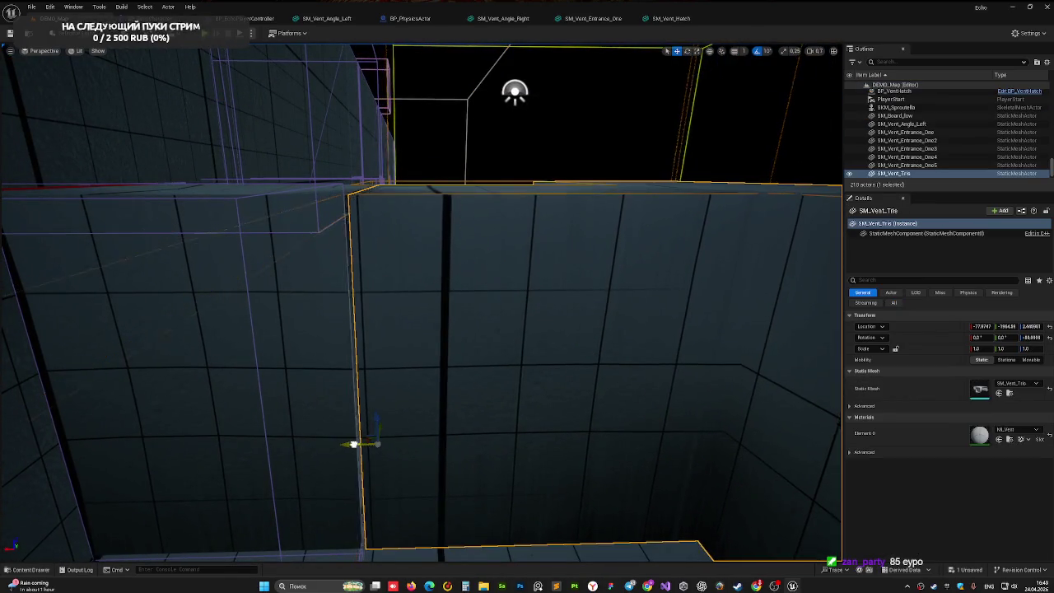
{"action": "key", "text": "s"}
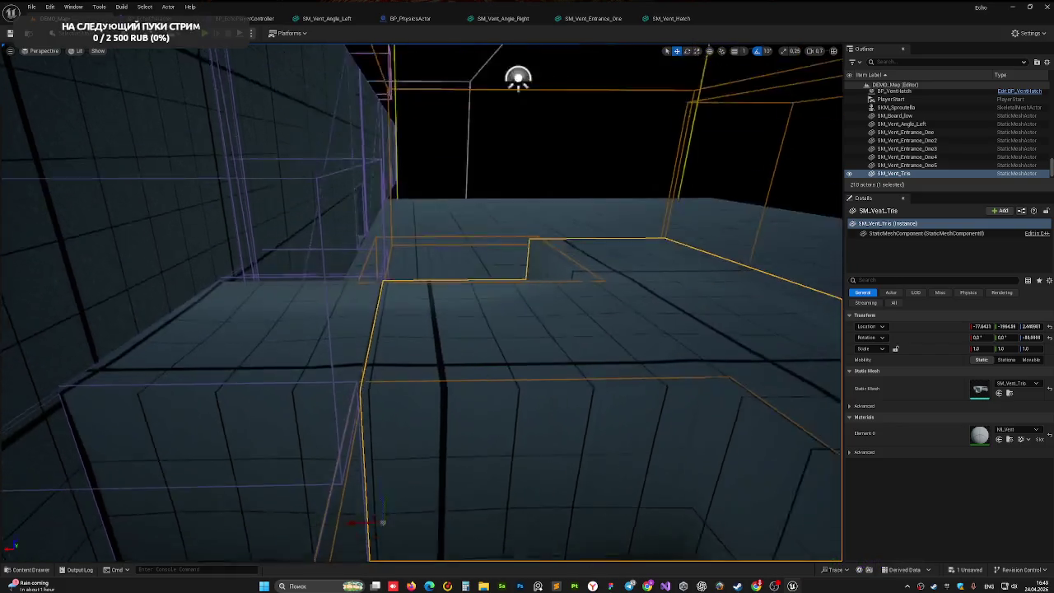
{"action": "key", "text": "w"}
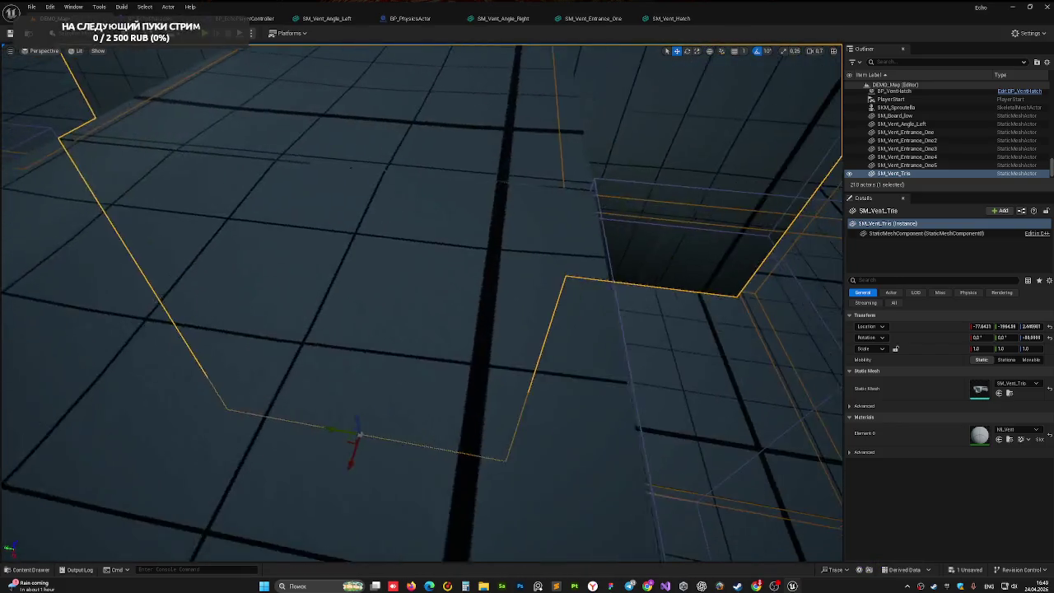
{"action": "key", "text": "s"}
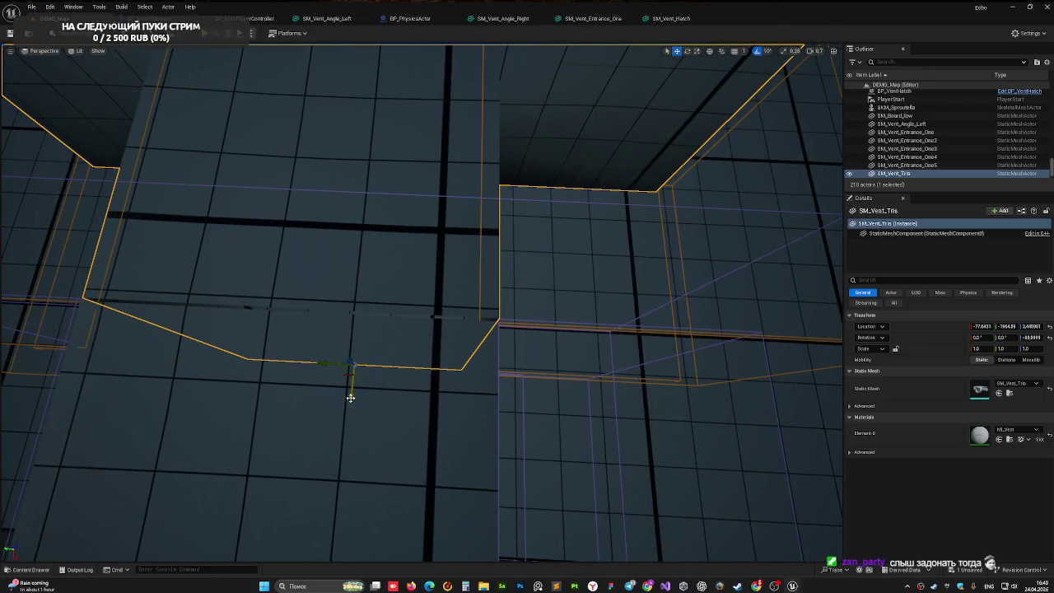
Step: Nudge SM_Vent_Tris slightly along X, then compare it with SM_Vent_Entrance_One
{"action": "mouse_move", "coordinate": [351, 399]}
{"action": "left_mouse_down"}
{"action": "mouse_move", "coordinate": [363, 354]}
{"action": "mouse_move", "coordinate": [395, 334]}
{"action": "mouse_move", "coordinate": [322, 335]}
{"action": "left_mouse_up"}
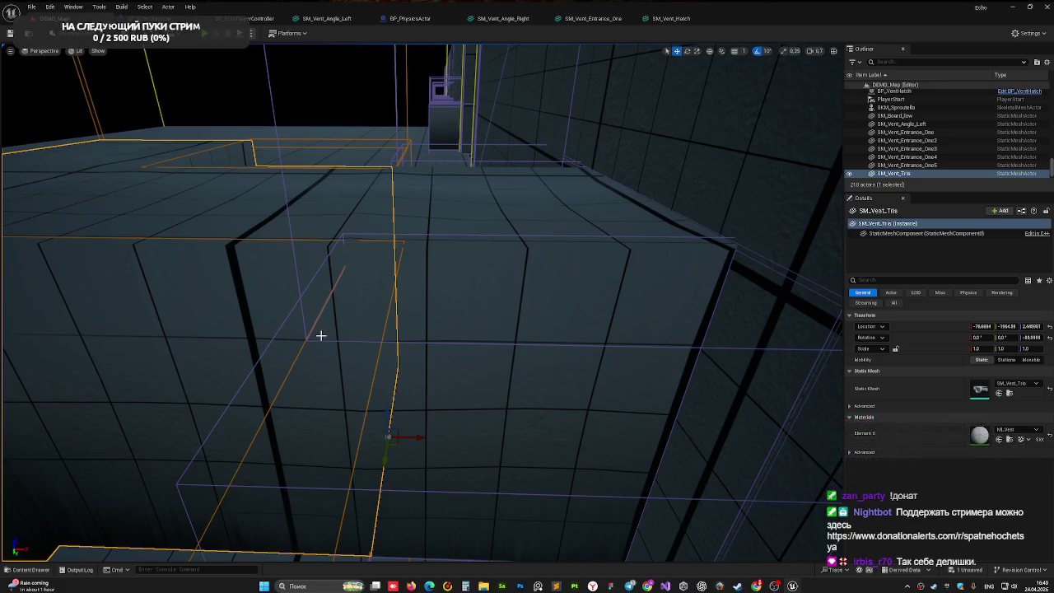
{"action": "scroll", "coordinate": [378, 268], "scroll_direction": "down", "scroll_amount": 3}
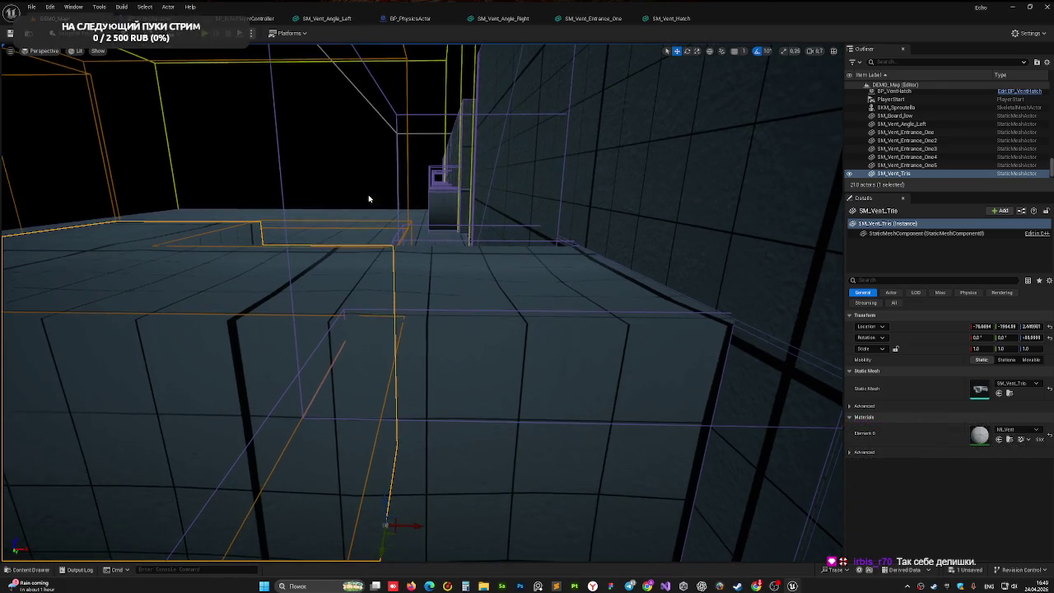
{"action": "key", "text": "Escape"}
{"action": "scroll", "coordinate": [360, 306], "scroll_direction": "up", "scroll_amount": 5}
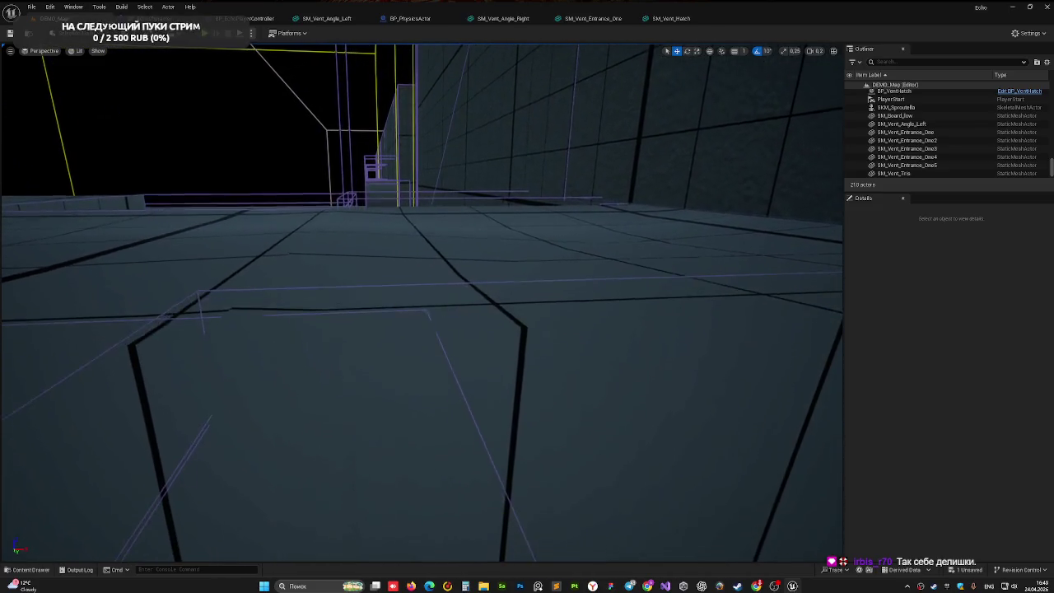
{"action": "left_click", "coordinate": [228, 316]}
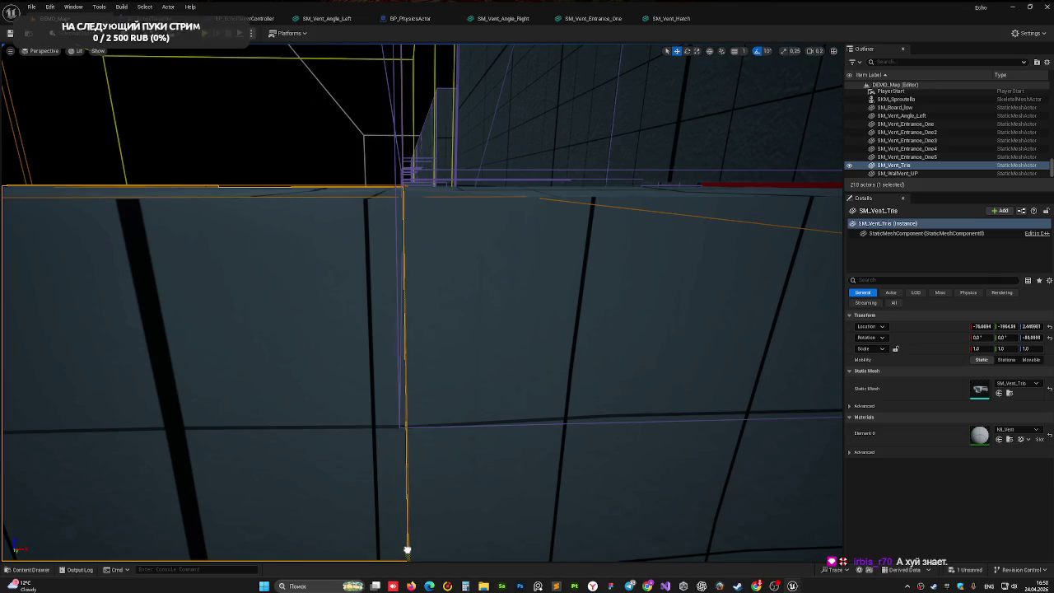
{"action": "left_click", "coordinate": [407, 550]}
{"action": "left_click", "coordinate": [43, 52]}
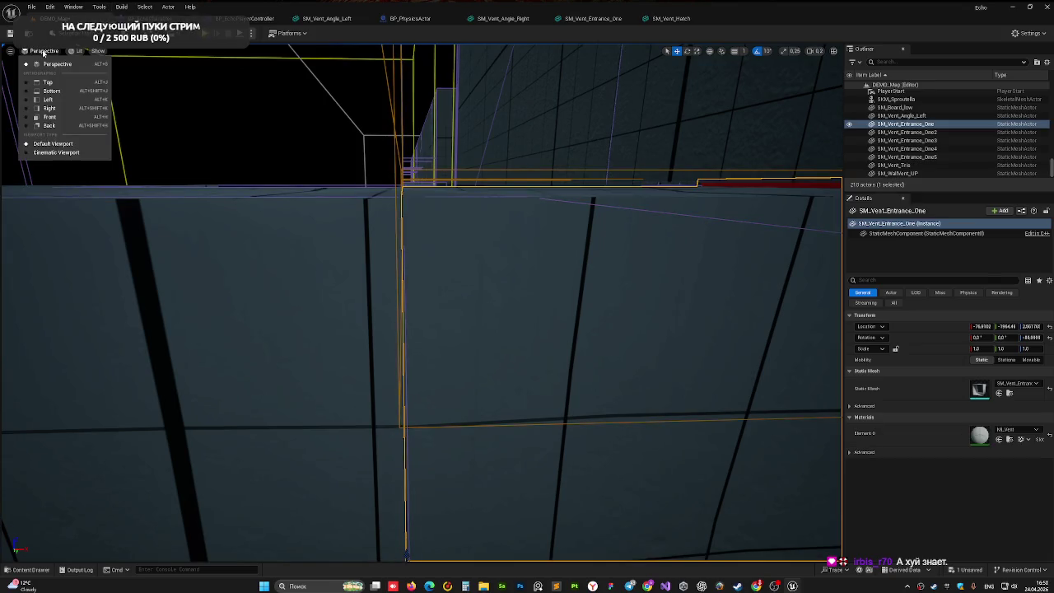
{"action": "left_click", "coordinate": [92, 51]}
{"action": "left_click", "coordinate": [75, 51]}
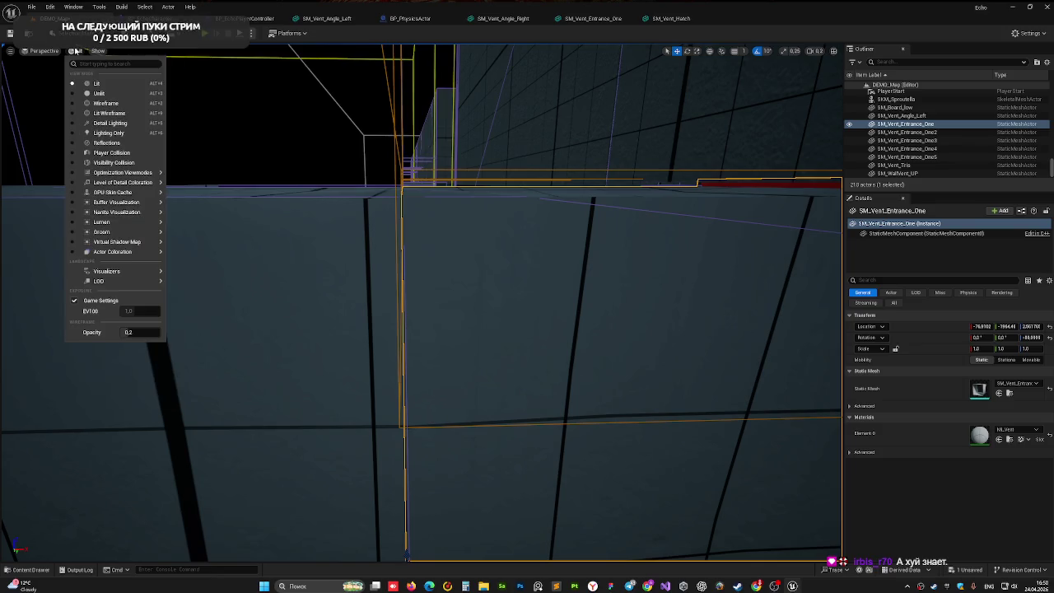
{"action": "left_click", "coordinate": [87, 103]}
{"action": "mouse_move", "coordinate": [352, 378]}
{"action": "left_mouse_down"}
{"action": "mouse_move", "coordinate": [346, 354]}
{"action": "mouse_move", "coordinate": [301, 309]}
{"action": "mouse_move", "coordinate": [357, 83]}
{"action": "left_mouse_up"}
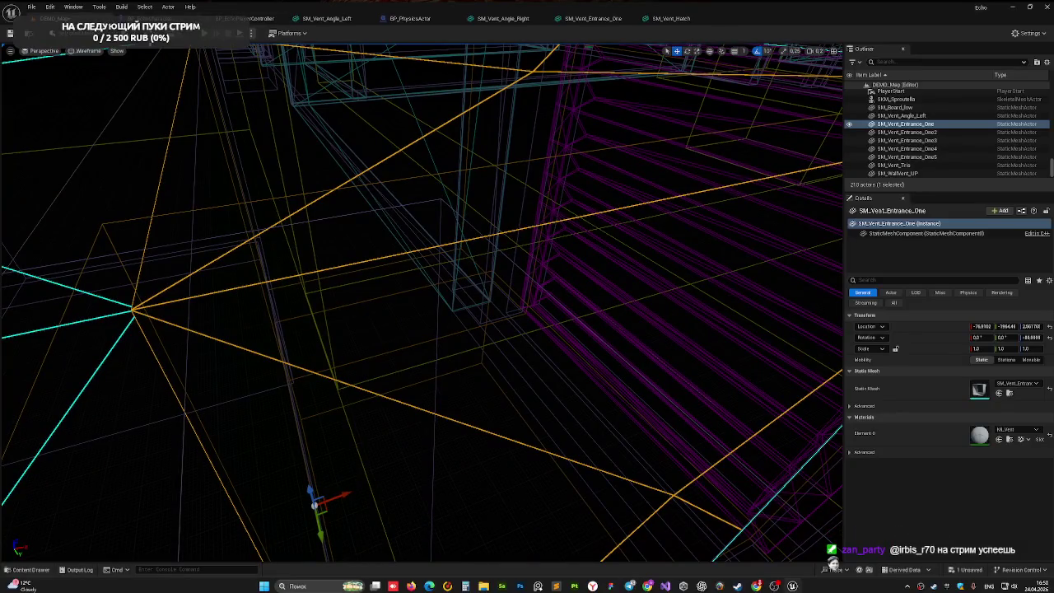
{"action": "left_click", "coordinate": [89, 51]}
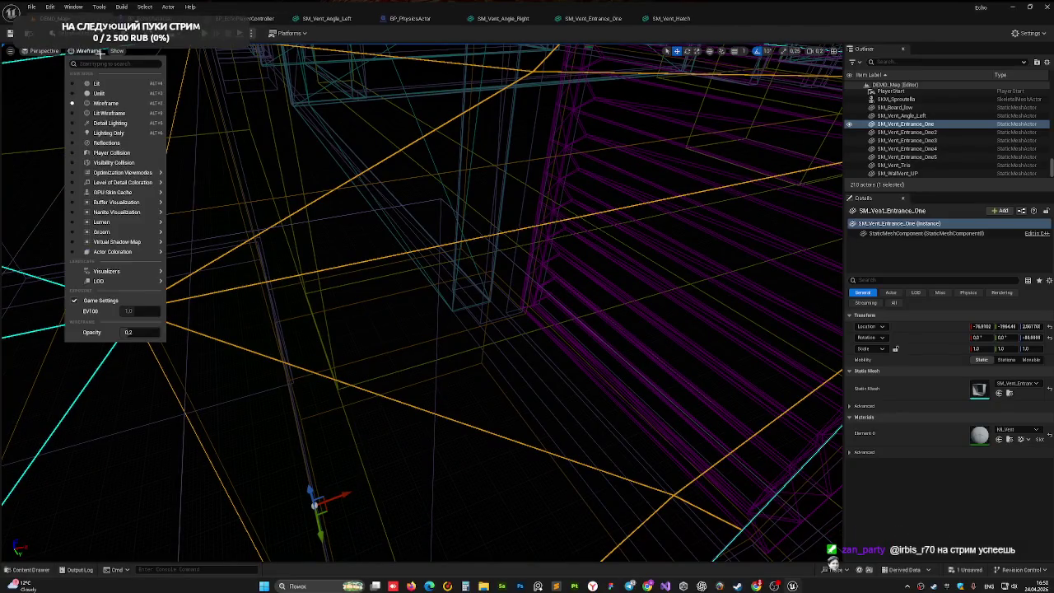
{"action": "left_click", "coordinate": [95, 83]}
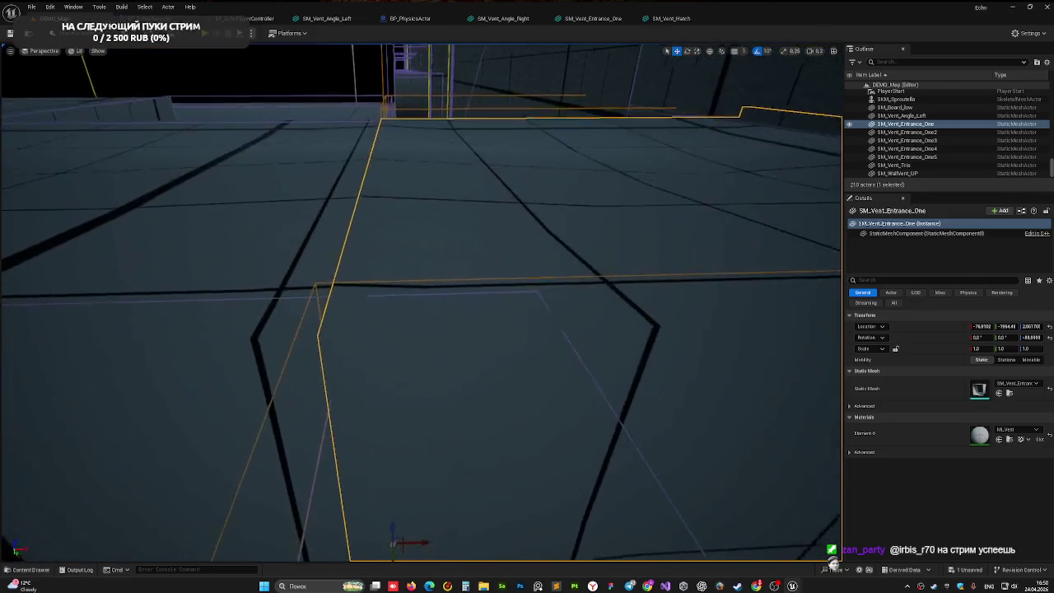
Step: Navigate to the vent corner and select and frame SM_Vent_Tris
{"action": "left_click_drag", "start_coordinate": [324, 282], "coordinate": [374, 367]}
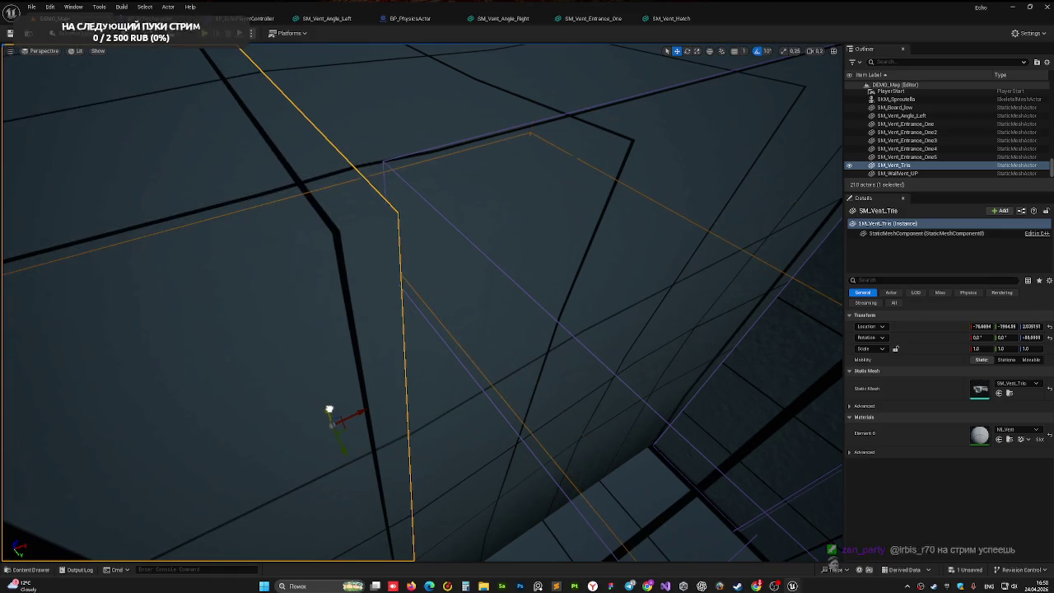
{"action": "mouse_move", "coordinate": [393, 297]}
{"action": "left_mouse_down"}
{"action": "mouse_move", "coordinate": [475, 412]}
{"action": "mouse_move", "coordinate": [692, 527]}
{"action": "left_mouse_up"}
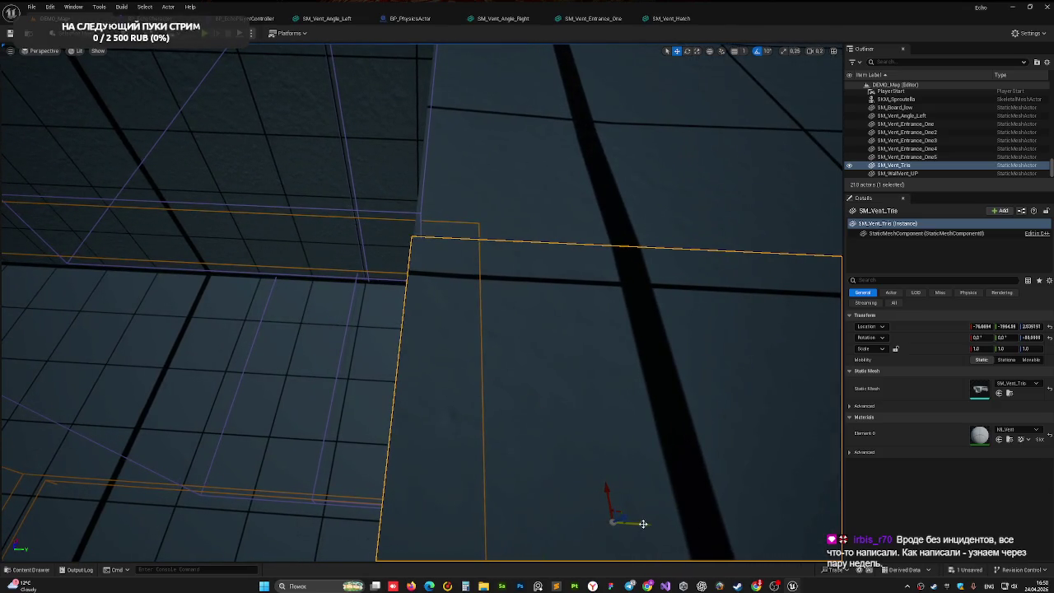
{"action": "left_click", "coordinate": [308, 370]}
{"action": "mouse_move", "coordinate": [307, 371]}
{"action": "left_mouse_down"}
{"action": "mouse_move", "coordinate": [325, 383]}
{"action": "mouse_move", "coordinate": [368, 336]}
{"action": "left_mouse_up"}
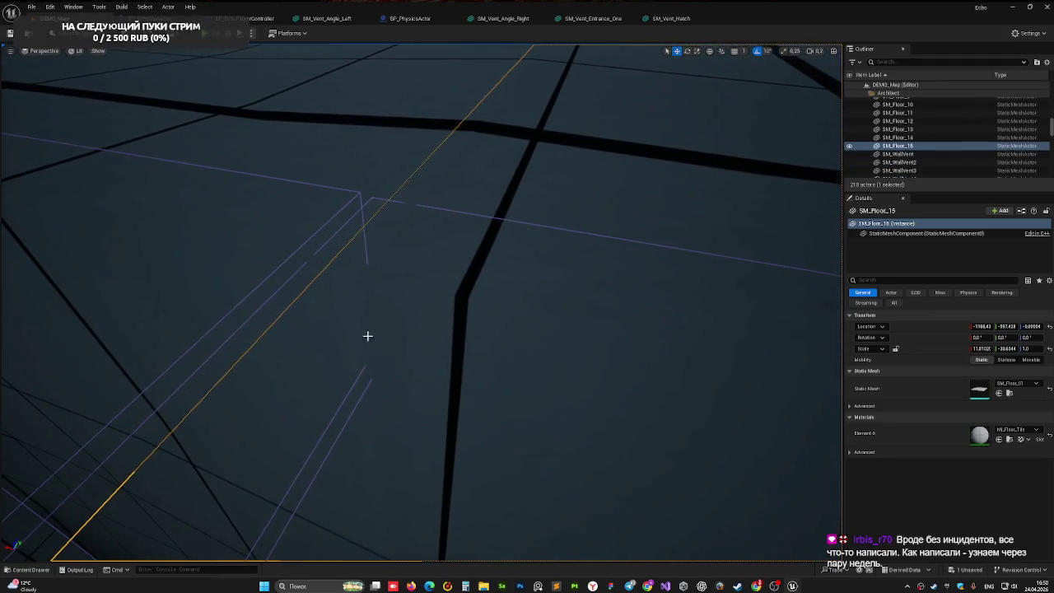
{"action": "left_click", "coordinate": [367, 336]}
{"action": "key", "text": "f"}
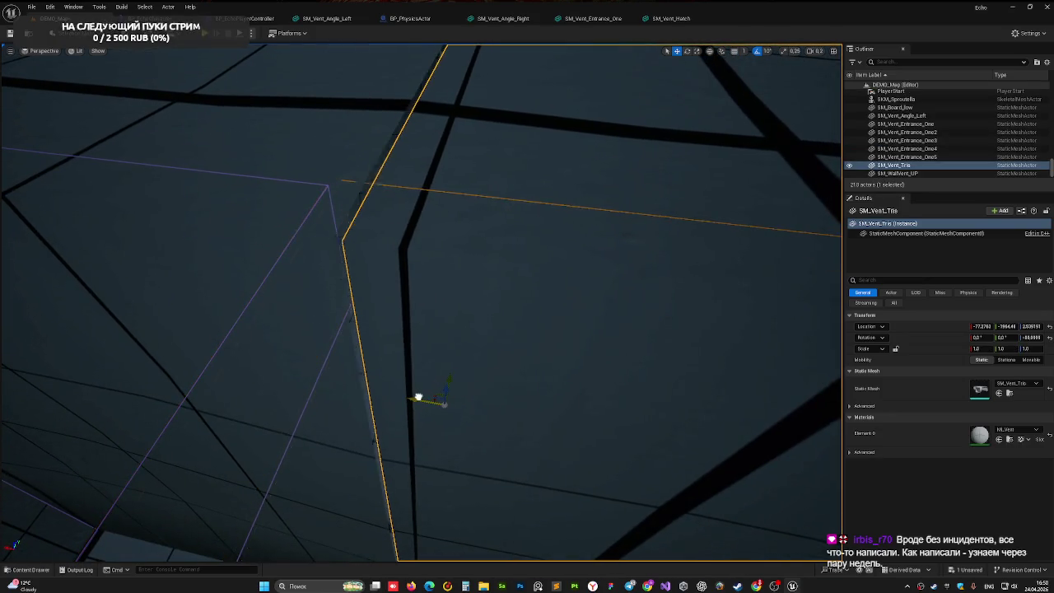
Step: Shift SM_Vent_Tris along X to about -78.8, checking the seams for gaps
{"action": "left_click_drag", "start_coordinate": [418, 398], "coordinate": [382, 303]}
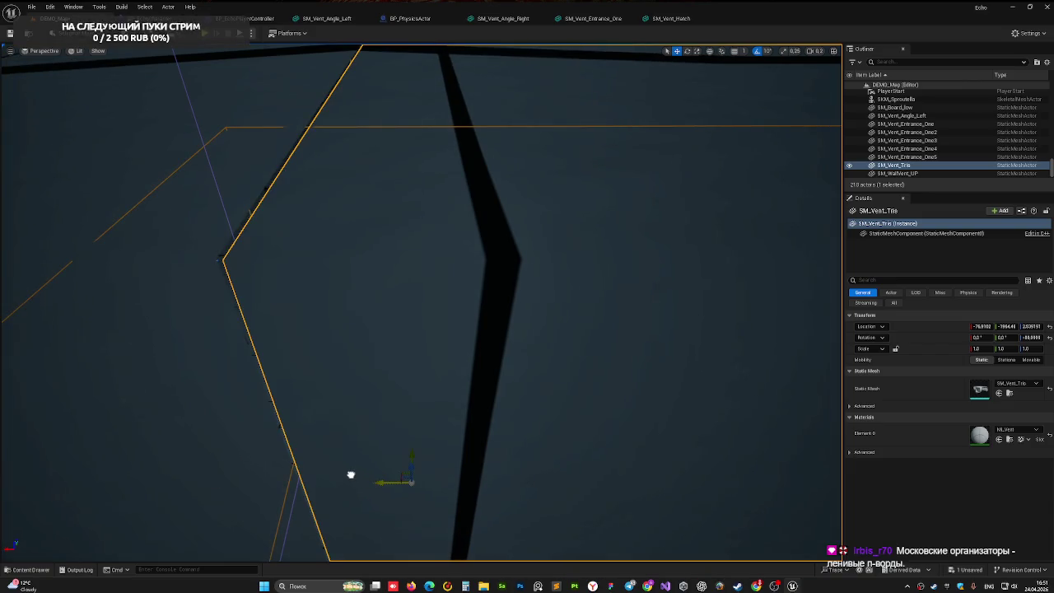
{"action": "left_click_drag", "start_coordinate": [193, 278], "coordinate": [331, 232]}
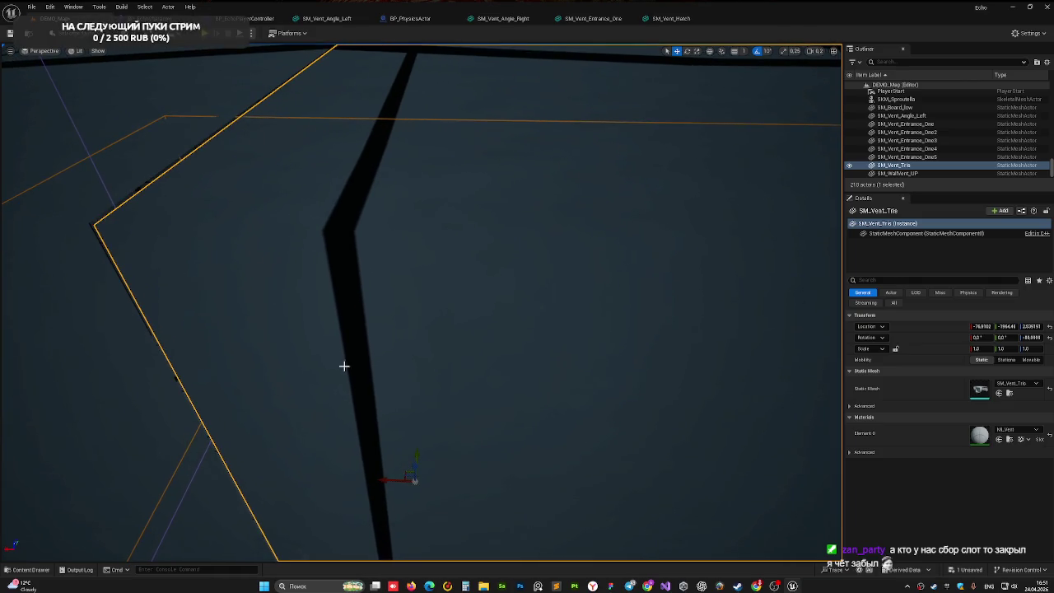
{"action": "mouse_move", "coordinate": [326, 426]}
{"action": "left_mouse_down"}
{"action": "mouse_move", "coordinate": [346, 419]}
{"action": "mouse_move", "coordinate": [293, 388]}
{"action": "left_mouse_up"}
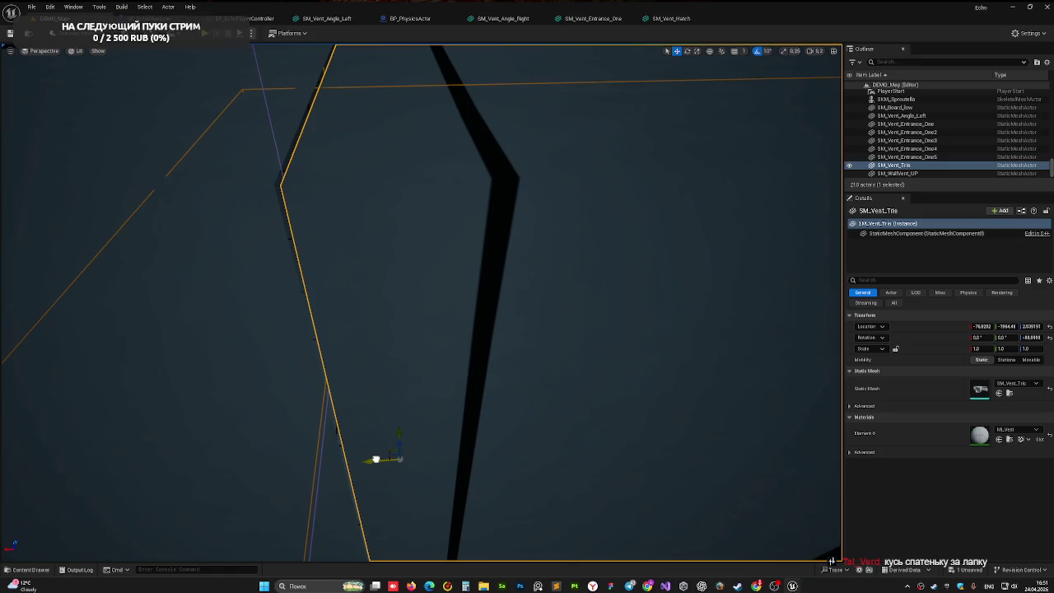
{"action": "left_click_drag", "start_coordinate": [373, 459], "coordinate": [374, 458]}
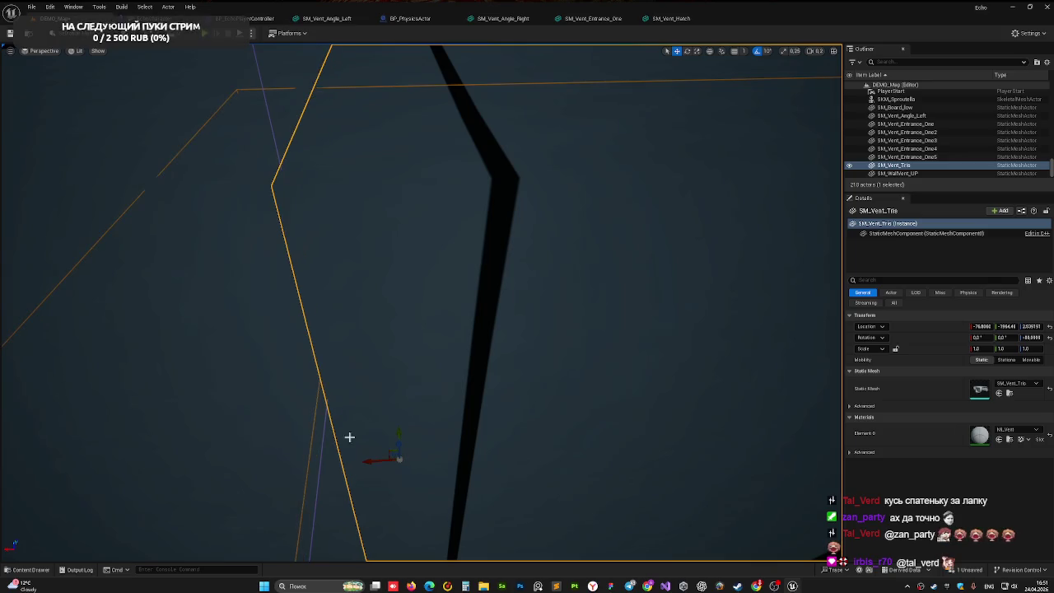
{"action": "scroll", "coordinate": [350, 437], "scroll_direction": "down", "scroll_amount": 10}
{"action": "key", "text": "Escape"}
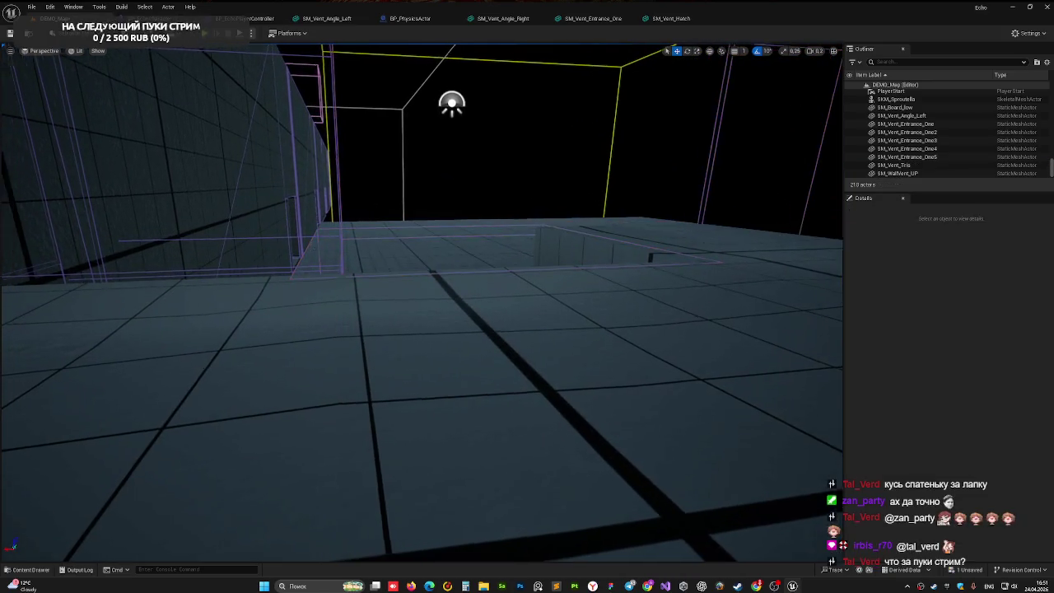
{"action": "mouse_move", "coordinate": [422, 329]}
{"action": "left_mouse_down"}
{"action": "mouse_move", "coordinate": [387, 305]}
{"action": "mouse_move", "coordinate": [362, 337]}
{"action": "mouse_move", "coordinate": [290, 242]}
{"action": "left_mouse_up"}
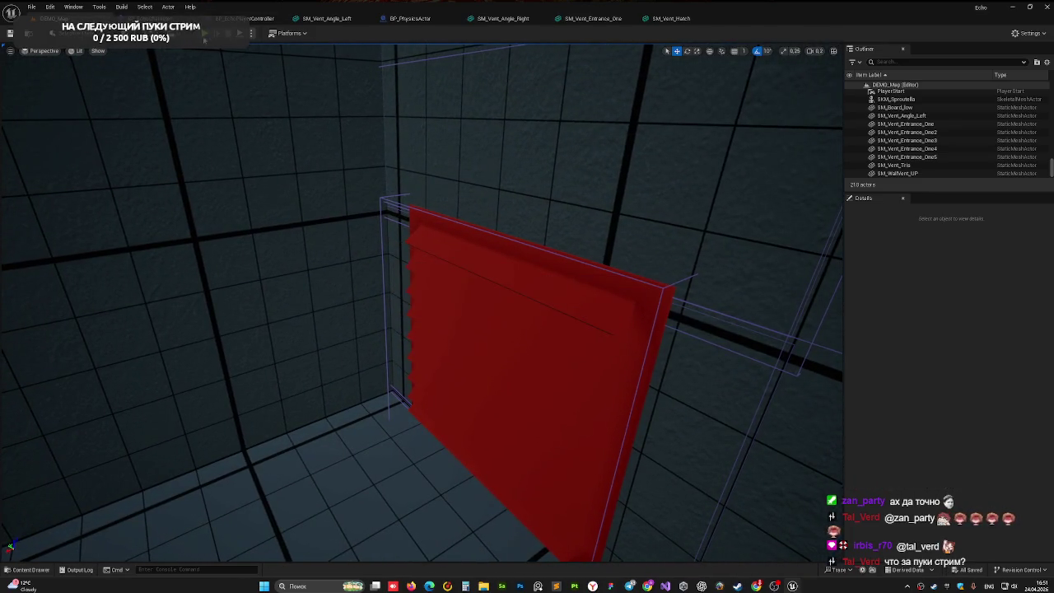
{"action": "key", "text": "alt+p"}
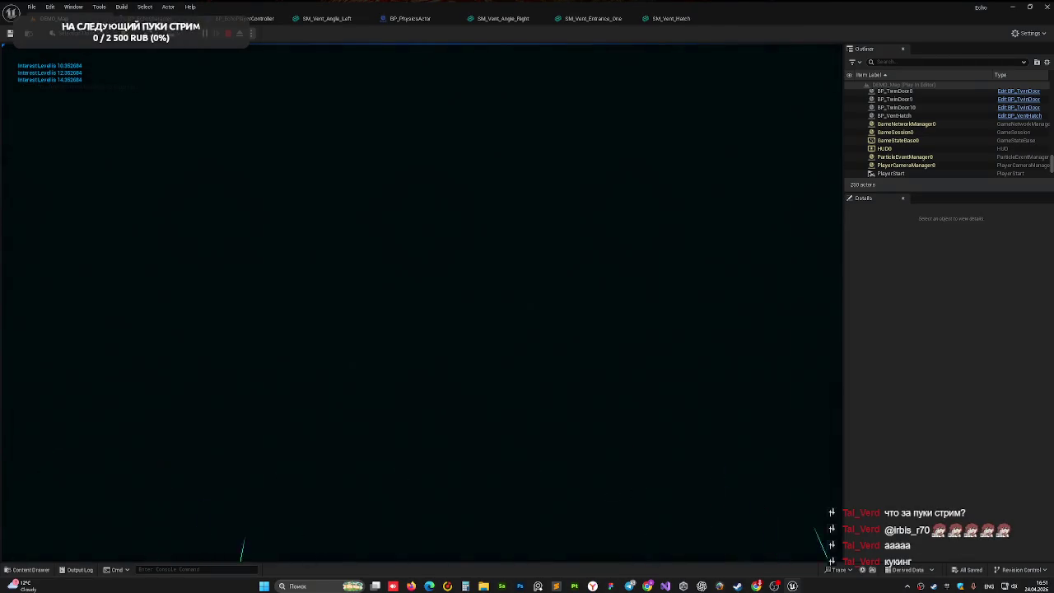
{"action": "key", "text": "Escape"}
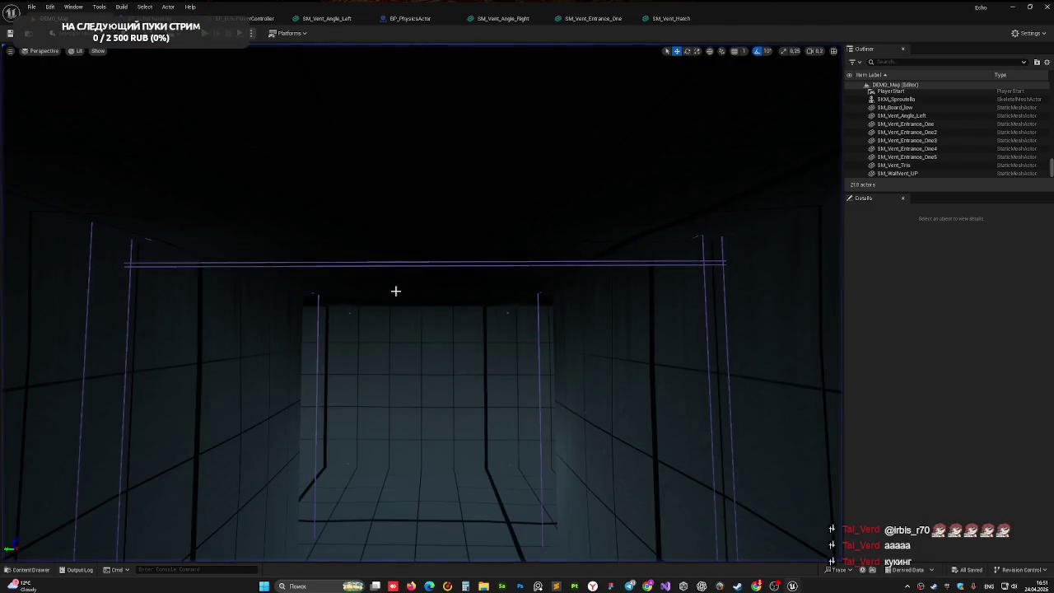
Step: Fly along the corridor and view SM_Vent_Tris from above beside the entrance floor piece
{"action": "mouse_move", "coordinate": [395, 291]}
{"action": "left_mouse_down"}
{"action": "mouse_move", "coordinate": [381, 278]}
{"action": "mouse_move", "coordinate": [387, 230]}
{"action": "left_mouse_up"}
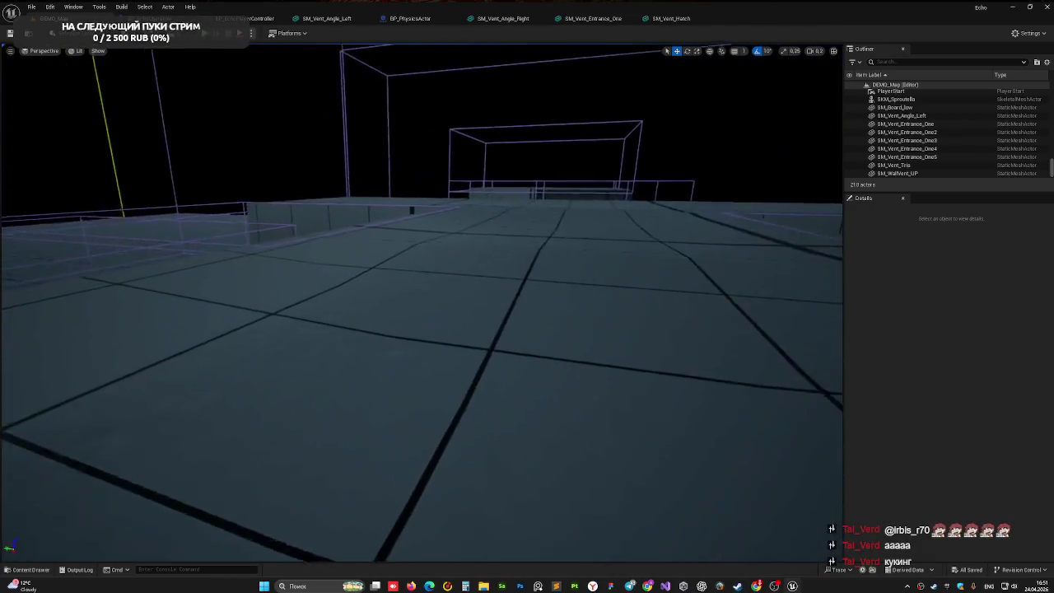
{"action": "left_click", "coordinate": [453, 258]}
{"action": "mouse_move", "coordinate": [454, 258]}
{"action": "left_mouse_down"}
{"action": "mouse_move", "coordinate": [453, 239]}
{"action": "mouse_move", "coordinate": [475, 257]}
{"action": "mouse_move", "coordinate": [475, 233]}
{"action": "mouse_move", "coordinate": [470, 259]}
{"action": "mouse_move", "coordinate": [460, 257]}
{"action": "mouse_move", "coordinate": [475, 266]}
{"action": "mouse_move", "coordinate": [442, 256]}
{"action": "left_mouse_up"}
{"action": "left_click", "coordinate": [475, 266]}
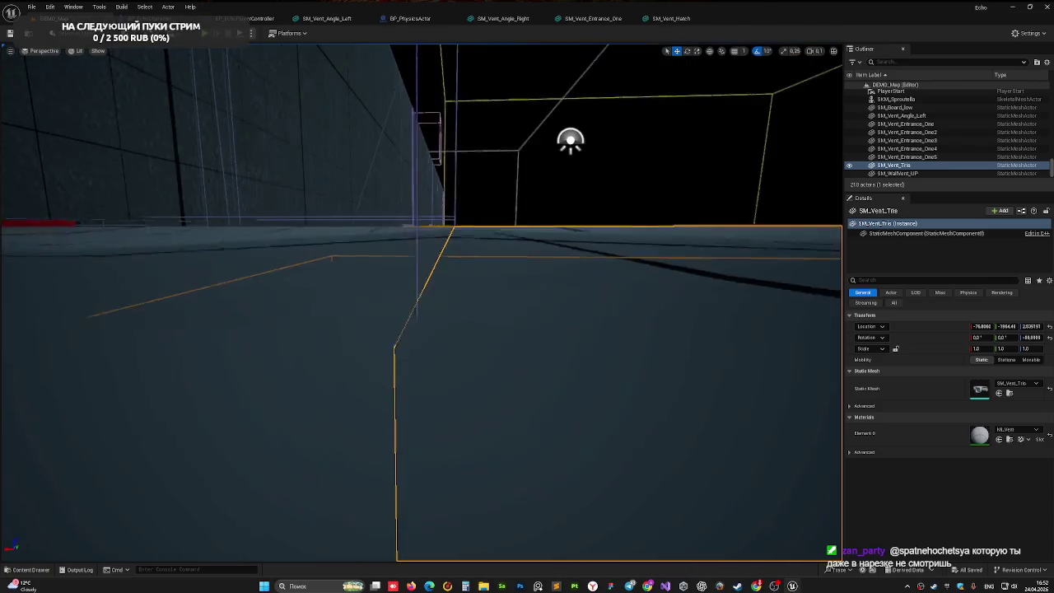
{"action": "mouse_move", "coordinate": [442, 256]}
{"action": "left_mouse_down"}
{"action": "mouse_move", "coordinate": [442, 273]}
{"action": "mouse_move", "coordinate": [427, 242]}
{"action": "mouse_move", "coordinate": [436, 285]}
{"action": "mouse_move", "coordinate": [832, 561]}
{"action": "mouse_move", "coordinate": [459, 556]}
{"action": "mouse_move", "coordinate": [471, 403]}
{"action": "mouse_move", "coordinate": [435, 255]}
{"action": "left_mouse_up"}
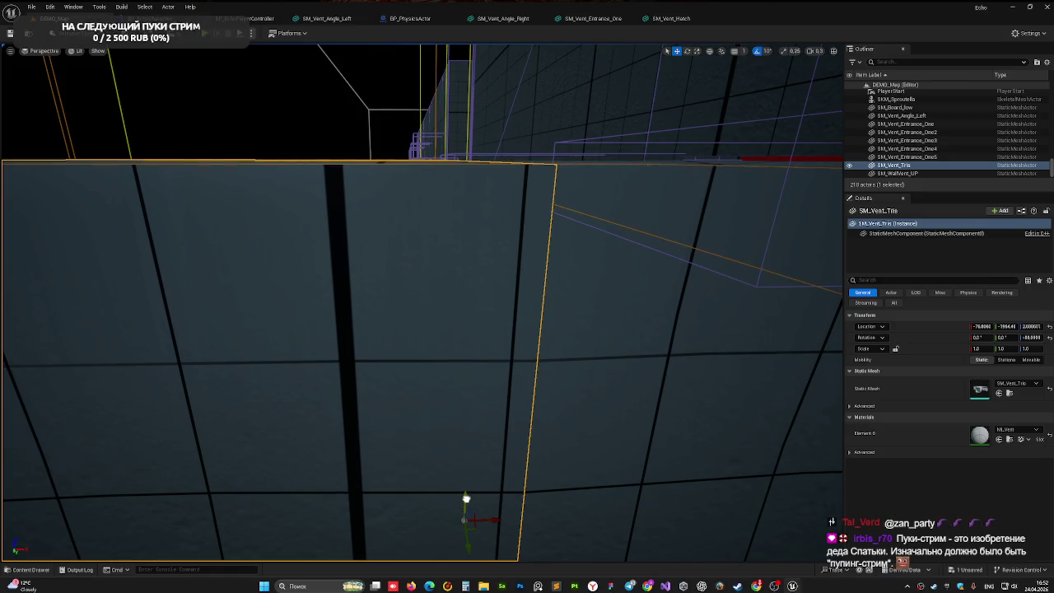
{"action": "left_click", "coordinate": [307, 118]}
{"action": "left_click_drag", "start_coordinate": [307, 118], "coordinate": [307, 118]}
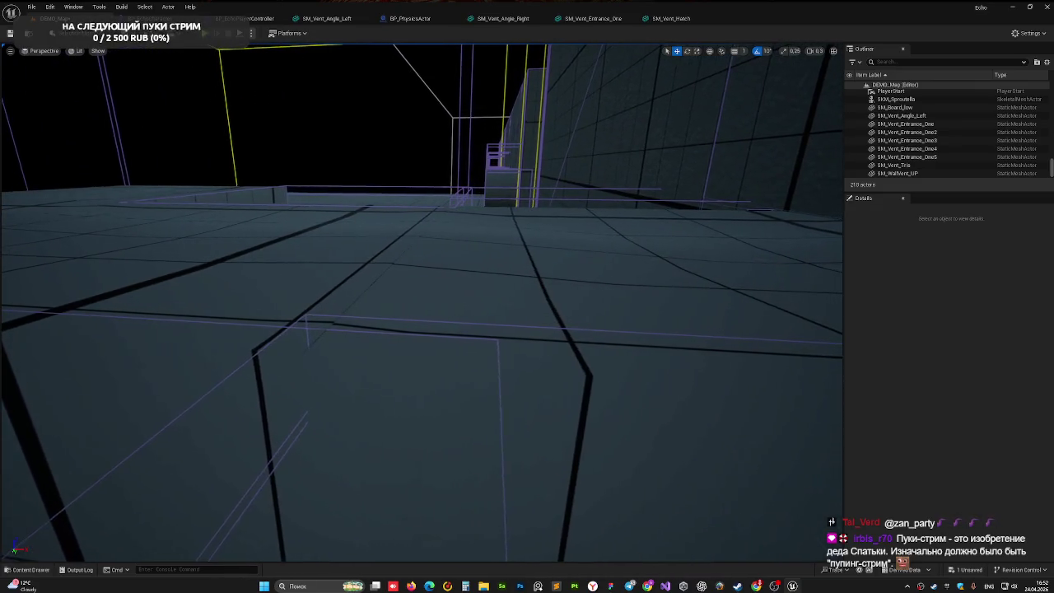
Step: Frame SM_Vent_Tris repeatedly to inspect its seam with SM_Vent_Entrance_One and the wall
{"action": "left_click", "coordinate": [224, 375]}
{"action": "key", "text": "f"}
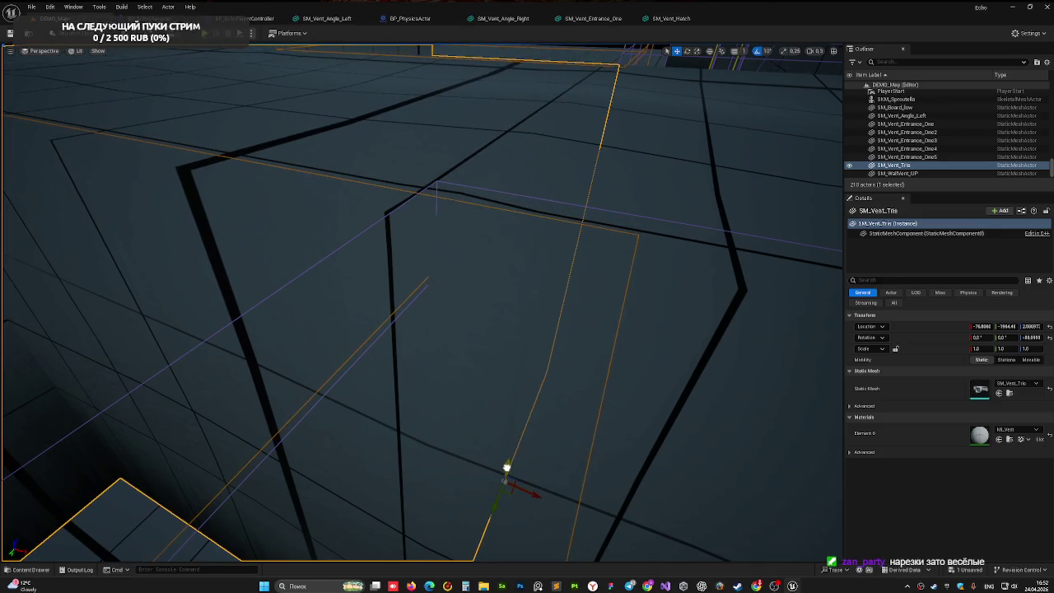
{"action": "left_click", "coordinate": [424, 286]}
{"action": "left_click", "coordinate": [454, 308]}
{"action": "key", "text": "f"}
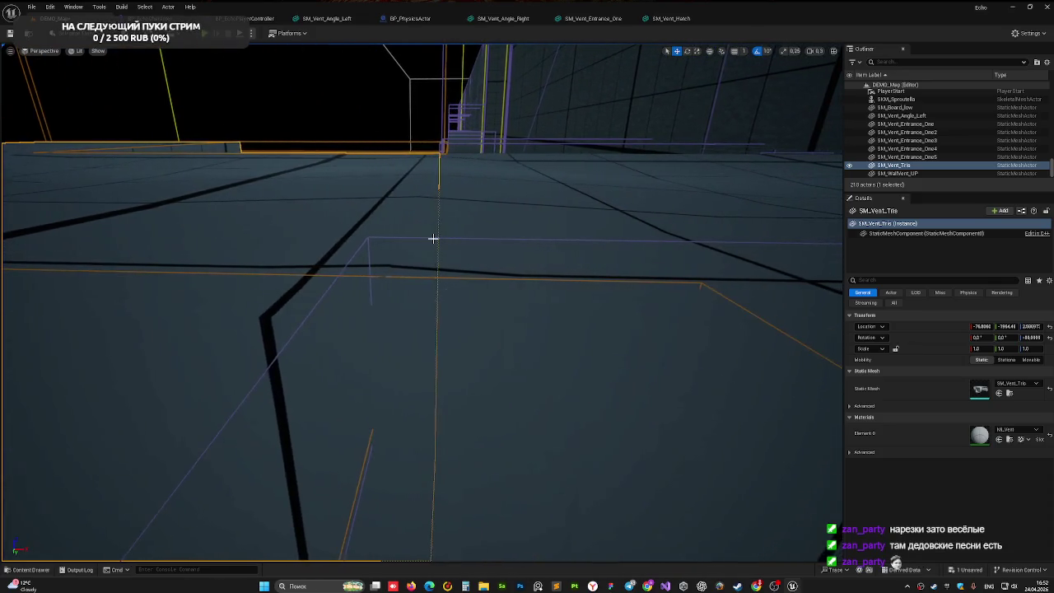
{"action": "left_click", "coordinate": [379, 108]}
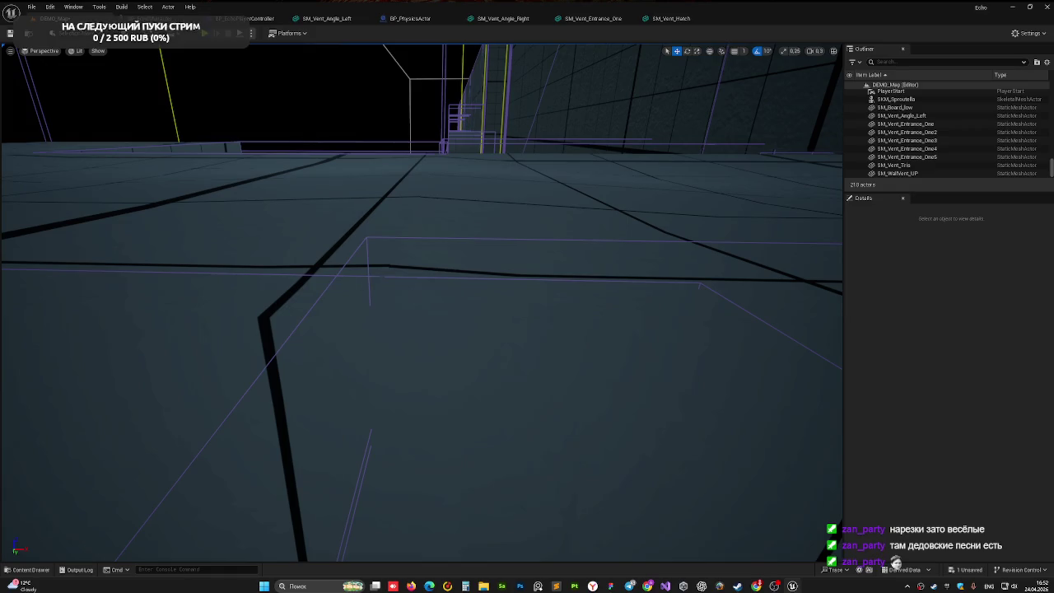
{"action": "left_click", "coordinate": [344, 281]}
{"action": "key", "text": "f"}
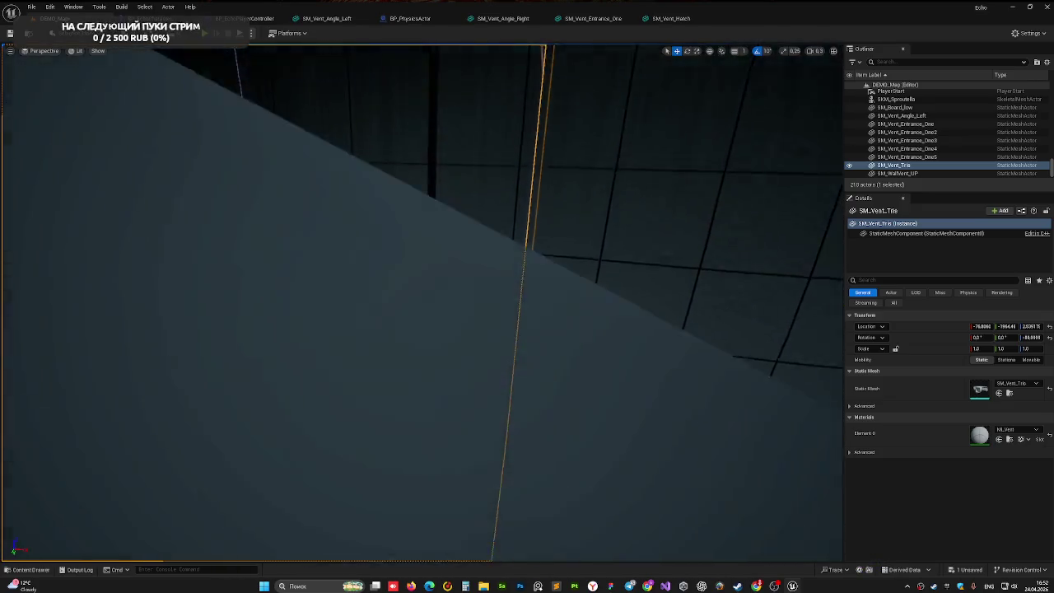
{"action": "left_click", "coordinate": [450, 557]}
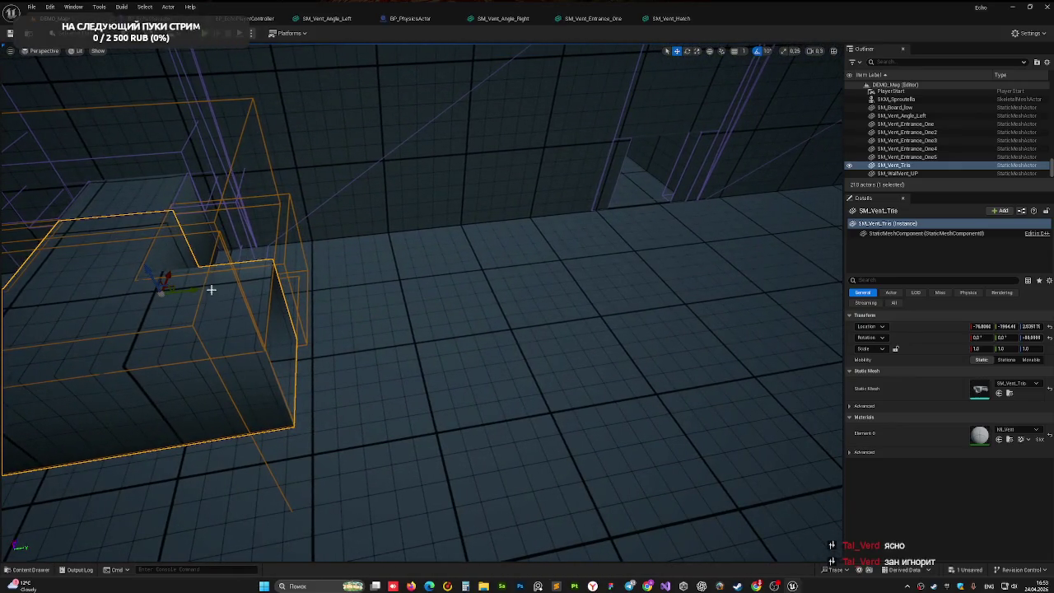
Step: Alt-drag a copy SM_Vent_Tris2 to the right, then view the SM_Vent_Angle_Left and Right meshes
{"action": "mouse_move", "coordinate": [199, 287]}
{"action": "left_mouse_down"}
{"action": "mouse_move", "coordinate": [480, 289]}
{"action": "mouse_move", "coordinate": [463, 291]}
{"action": "mouse_move", "coordinate": [497, 250]}
{"action": "mouse_move", "coordinate": [635, 235]}
{"action": "mouse_move", "coordinate": [547, 163]}
{"action": "left_mouse_up"}
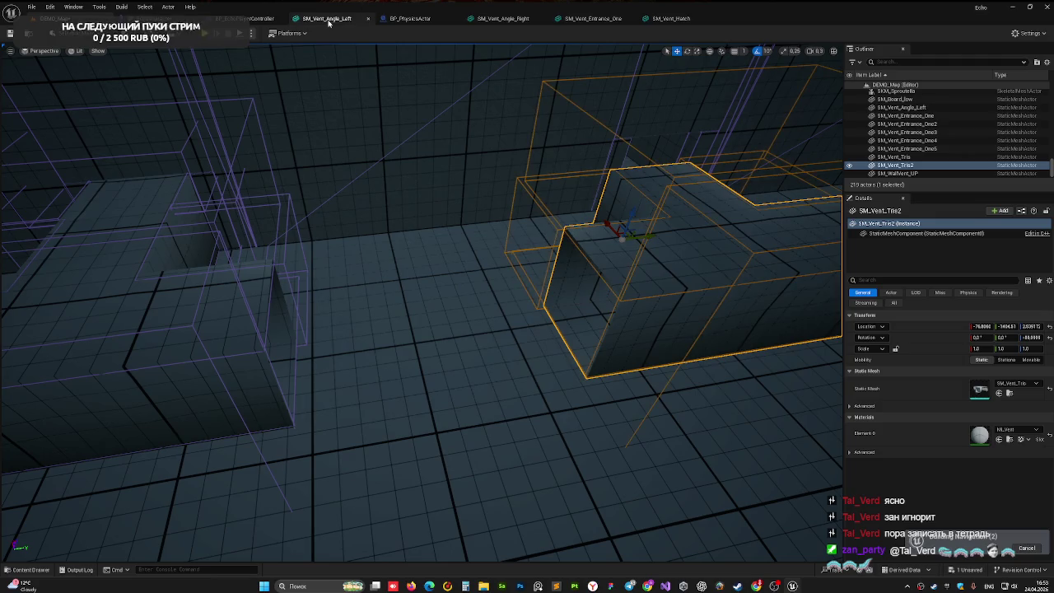
{"action": "left_click", "coordinate": [329, 20]}
{"action": "left_click", "coordinate": [487, 19]}
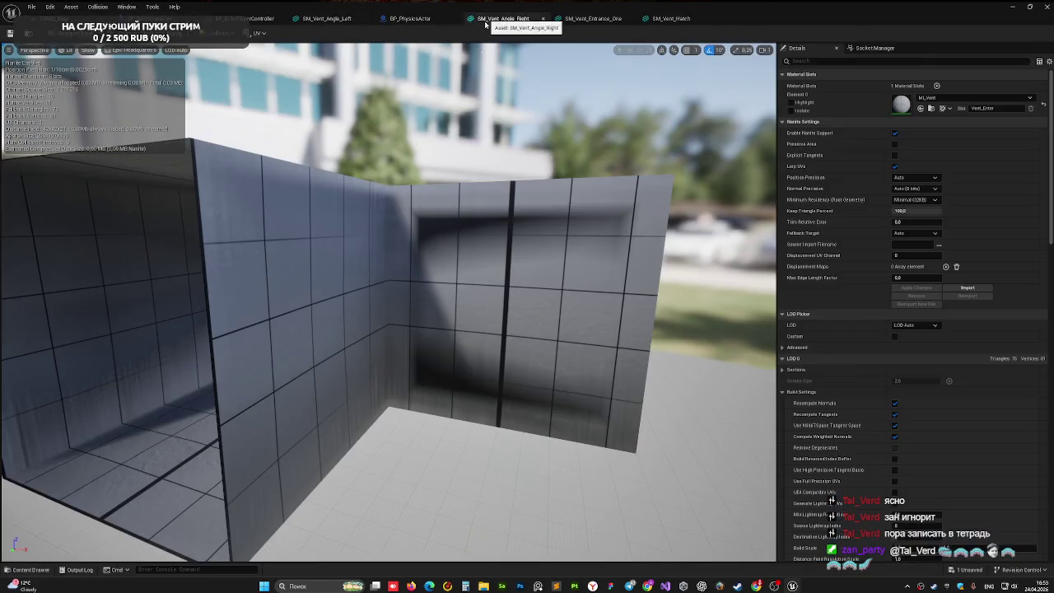
Step: Inspect the SM_Vent_Entrance_One, SM_Vent_Hatch and SM_Vent_Angle_Left meshes, then go back to DEMO_Map
{"action": "left_click", "coordinate": [592, 18]}
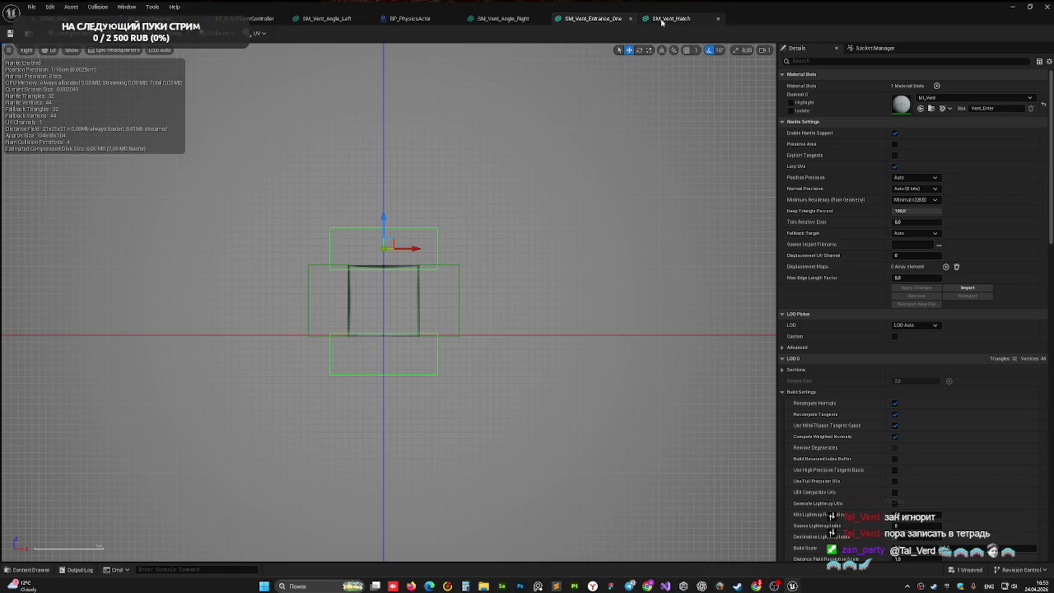
{"action": "left_click", "coordinate": [661, 21]}
{"action": "left_click", "coordinate": [584, 20]}
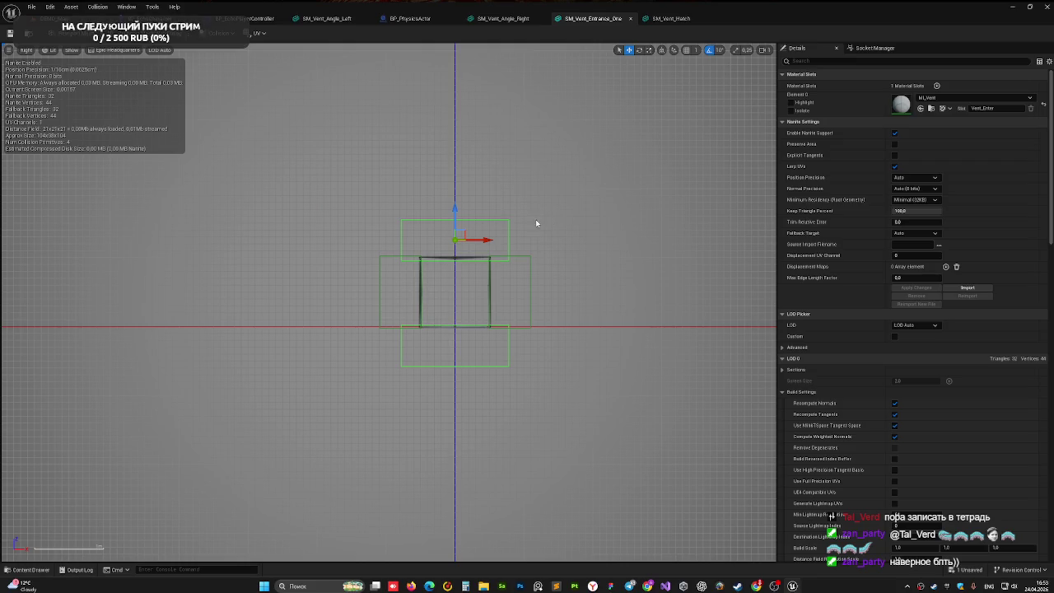
{"action": "mouse_move", "coordinate": [407, 241]}
{"action": "left_mouse_down"}
{"action": "mouse_move", "coordinate": [381, 273]}
{"action": "mouse_move", "coordinate": [359, 273]}
{"action": "mouse_move", "coordinate": [383, 268]}
{"action": "left_mouse_up"}
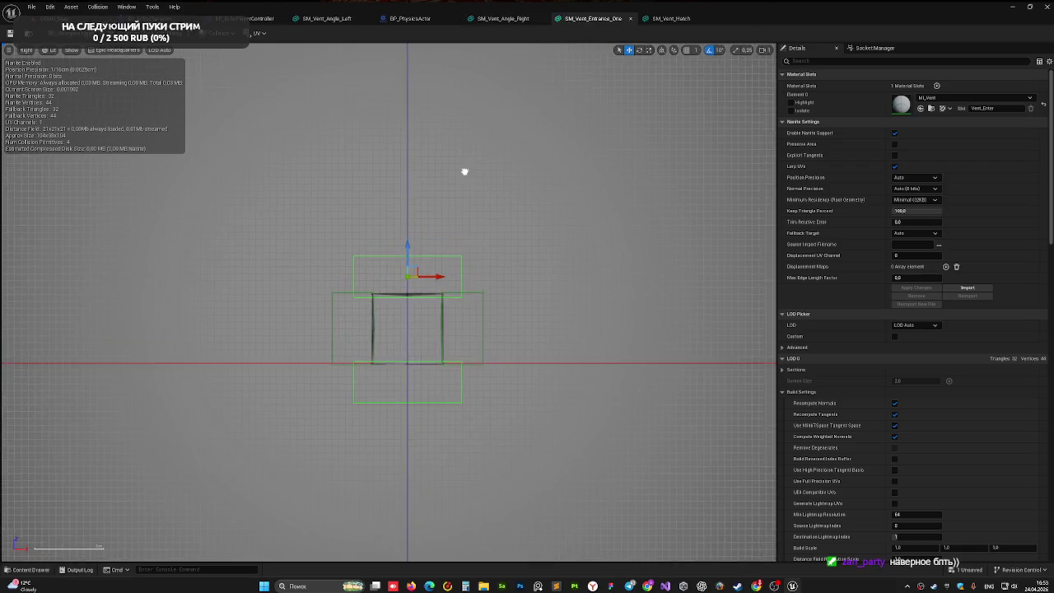
{"action": "scroll", "coordinate": [465, 329], "scroll_direction": "up", "scroll_amount": 3}
{"action": "scroll", "coordinate": [448, 309], "scroll_direction": "down", "scroll_amount": 3}
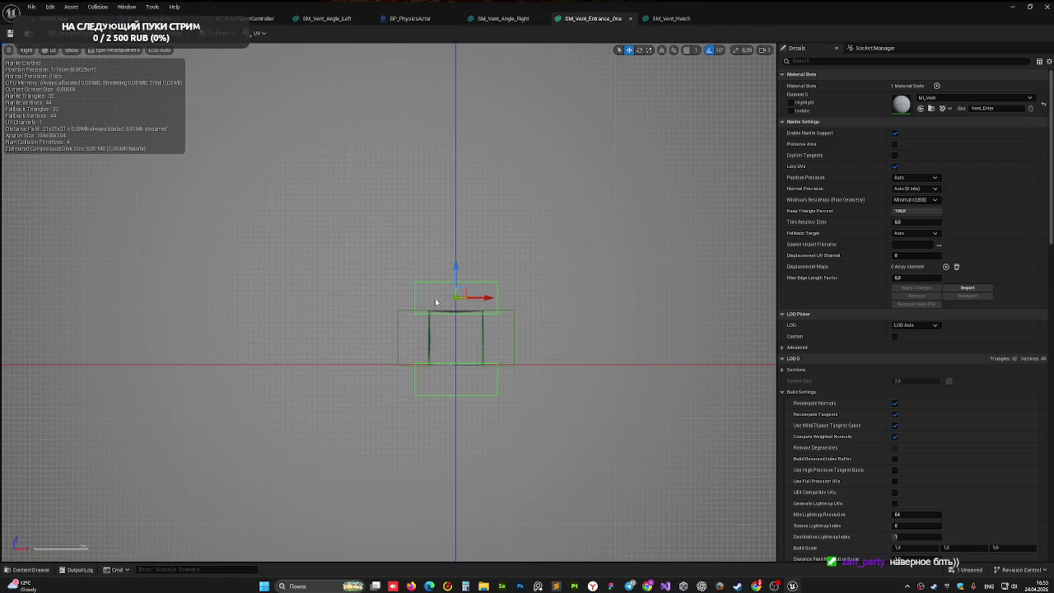
{"action": "left_click", "coordinate": [330, 18]}
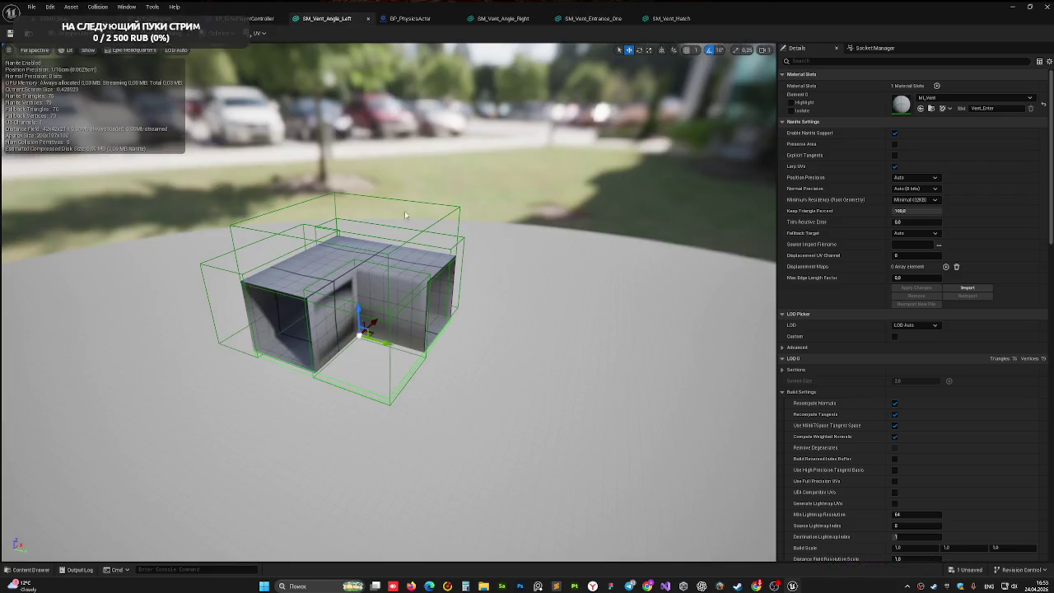
{"action": "left_click", "coordinate": [49, 17]}
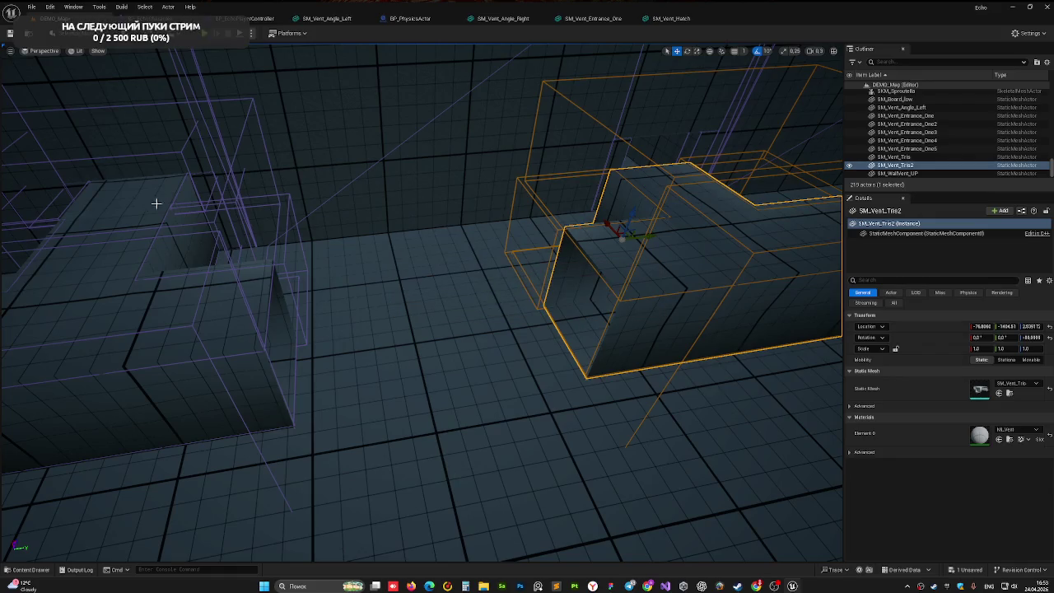
{"action": "left_click", "coordinate": [167, 238]}
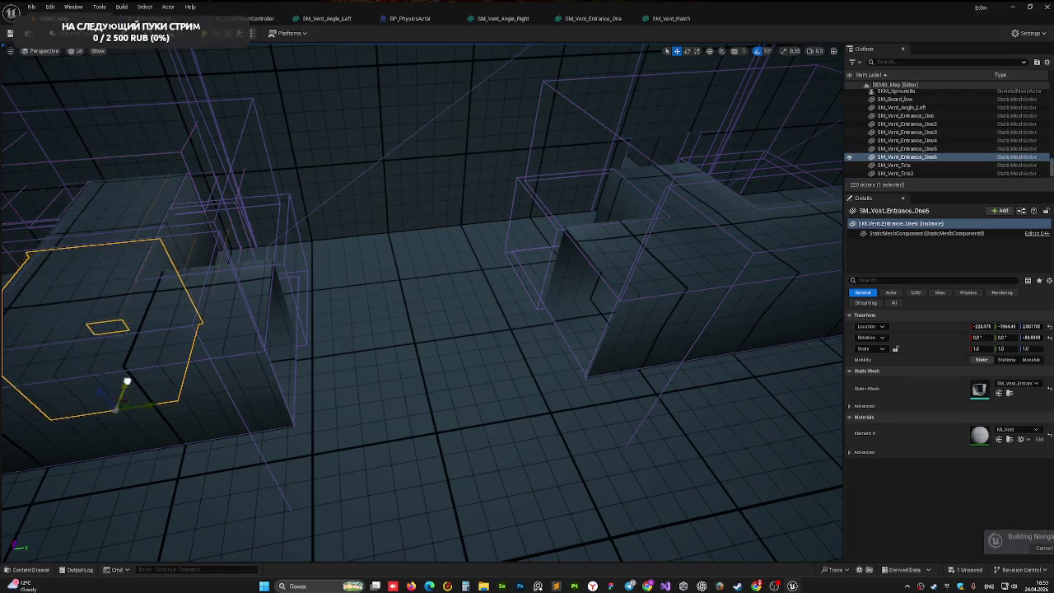
{"action": "left_click_drag", "start_coordinate": [126, 381], "coordinate": [230, 438]}
{"action": "mouse_move", "coordinate": [145, 453]}
{"action": "left_mouse_down"}
{"action": "mouse_move", "coordinate": [135, 388]}
{"action": "mouse_move", "coordinate": [154, 424]}
{"action": "mouse_move", "coordinate": [358, 419]}
{"action": "left_mouse_up"}
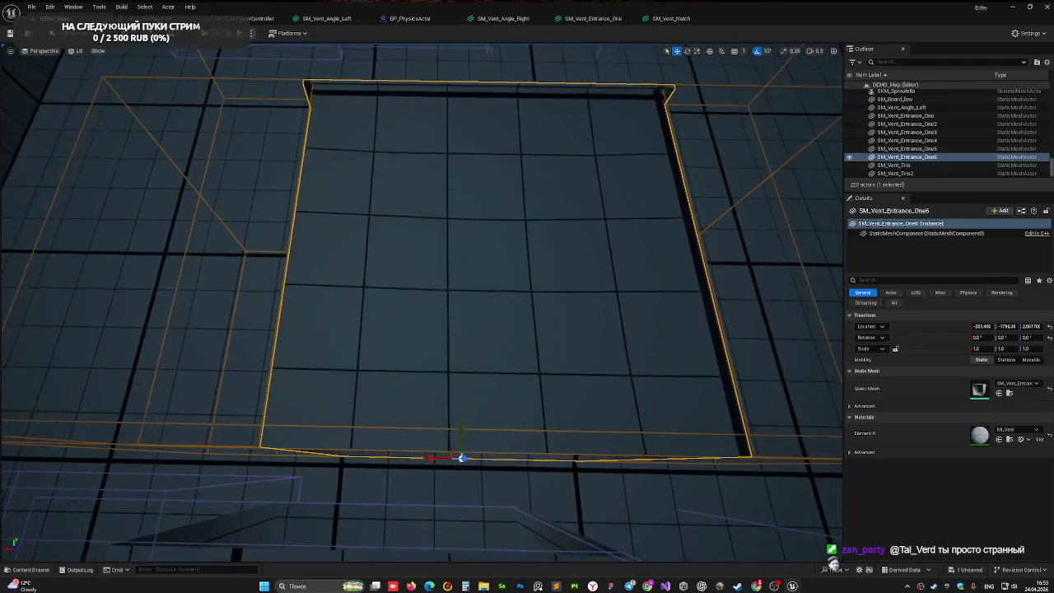
{"action": "scroll", "coordinate": [316, 414], "scroll_direction": "down", "scroll_amount": 3}
{"action": "mouse_move", "coordinate": [420, 424]}
{"action": "left_mouse_down"}
{"action": "mouse_move", "coordinate": [341, 422]}
{"action": "mouse_move", "coordinate": [371, 422]}
{"action": "left_mouse_up"}
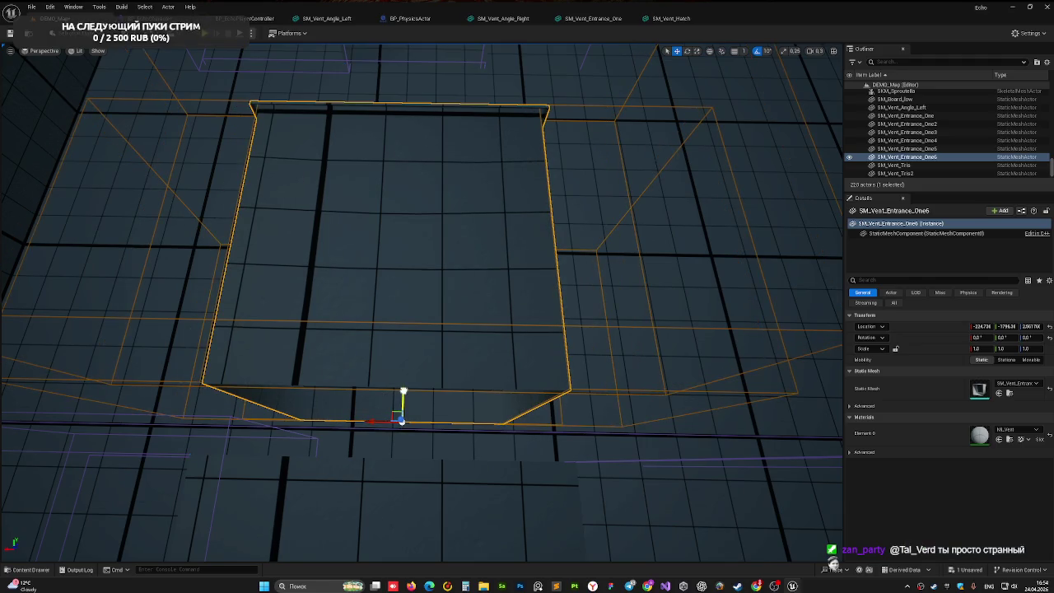
{"action": "mouse_move", "coordinate": [404, 391]}
{"action": "left_mouse_down"}
{"action": "mouse_move", "coordinate": [401, 414]}
{"action": "mouse_move", "coordinate": [338, 407]}
{"action": "mouse_move", "coordinate": [239, 394]}
{"action": "mouse_move", "coordinate": [198, 364]}
{"action": "left_mouse_up"}
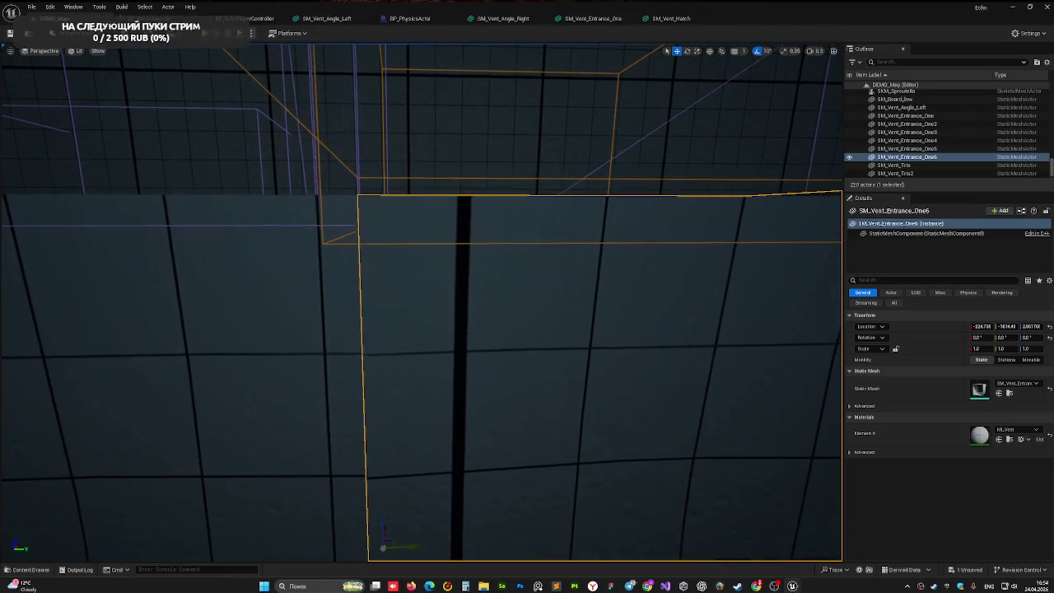
{"action": "left_click_drag", "start_coordinate": [384, 521], "coordinate": [374, 187]}
{"action": "left_click_drag", "start_coordinate": [502, 478], "coordinate": [498, 395]}
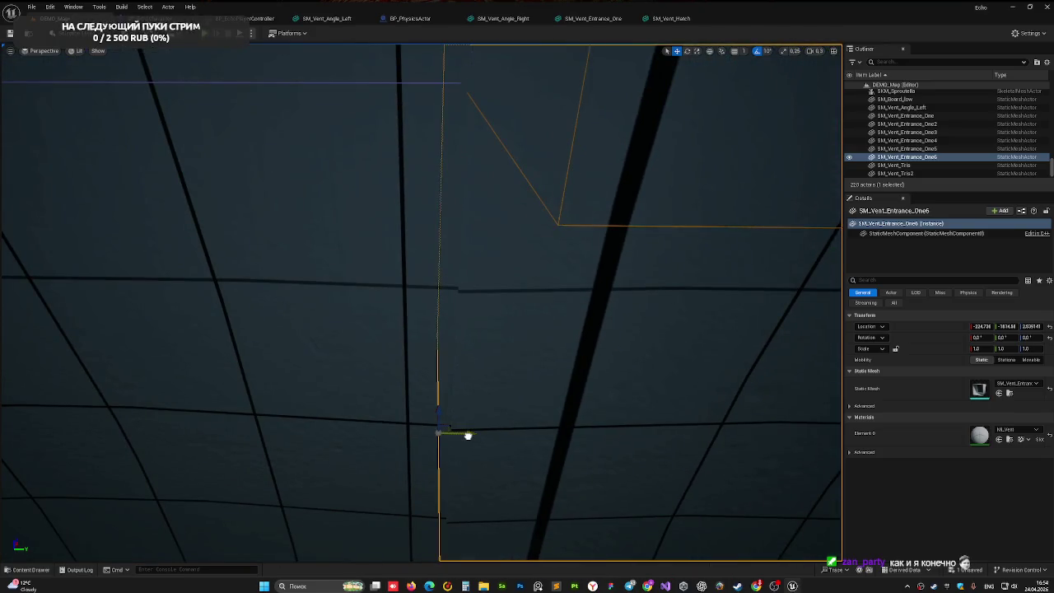
{"action": "mouse_move", "coordinate": [490, 315]}
{"action": "left_mouse_down"}
{"action": "mouse_move", "coordinate": [263, 489]}
{"action": "mouse_move", "coordinate": [284, 470]}
{"action": "mouse_move", "coordinate": [442, 440]}
{"action": "mouse_move", "coordinate": [551, 353]}
{"action": "left_mouse_up"}
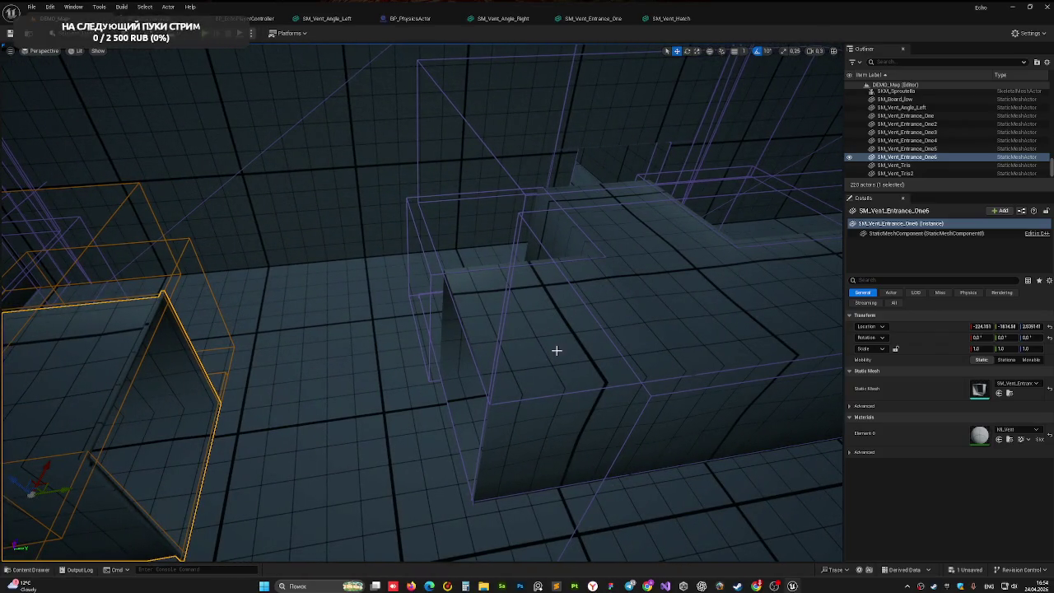
{"action": "left_click_drag", "start_coordinate": [355, 233], "coordinate": [470, 140]}
{"action": "key", "text": "Delete"}
Step: Rotate SM_Vent_Tris2 by 180° and slide it along X and Y into the layout
{"action": "left_click", "coordinate": [560, 247]}
{"action": "scroll", "coordinate": [637, 151], "scroll_direction": "up", "scroll_amount": 3}
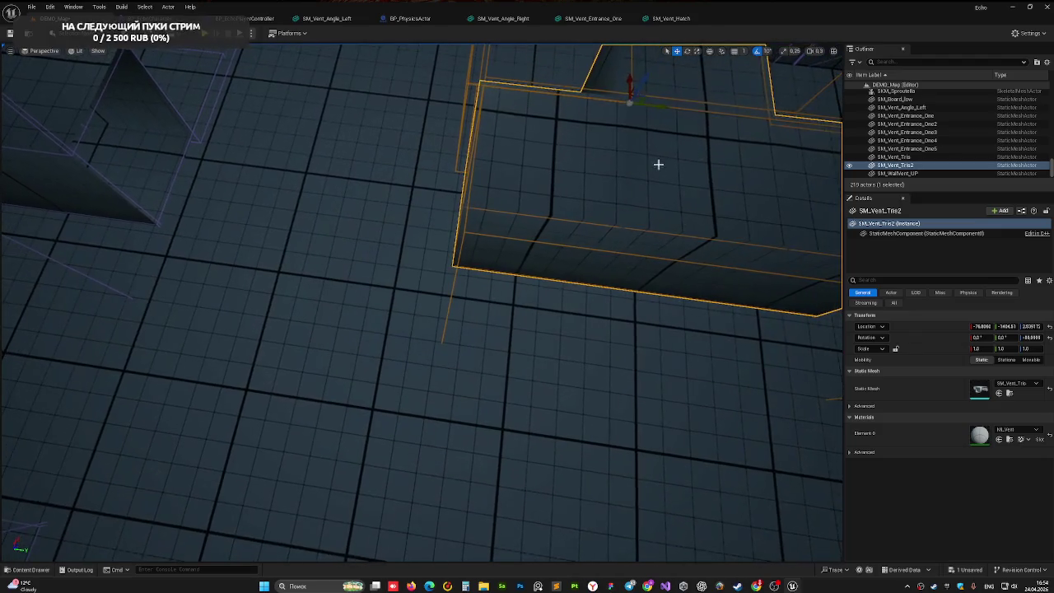
{"action": "key", "text": "e"}
{"action": "mouse_move", "coordinate": [616, 138]}
{"action": "left_mouse_down"}
{"action": "mouse_move", "coordinate": [678, 113]}
{"action": "mouse_move", "coordinate": [650, 152]}
{"action": "mouse_move", "coordinate": [629, 142]}
{"action": "left_mouse_up"}
{"action": "key", "text": "w"}
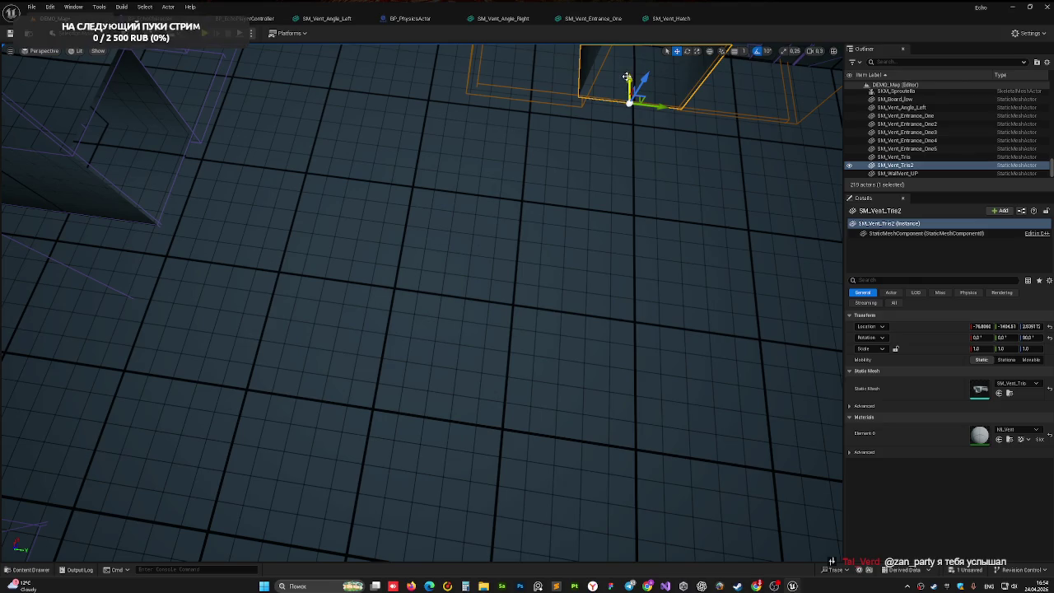
{"action": "mouse_move", "coordinate": [626, 76]}
{"action": "left_mouse_down"}
{"action": "mouse_move", "coordinate": [623, 172]}
{"action": "mouse_move", "coordinate": [600, 289]}
{"action": "mouse_move", "coordinate": [607, 313]}
{"action": "left_mouse_up"}
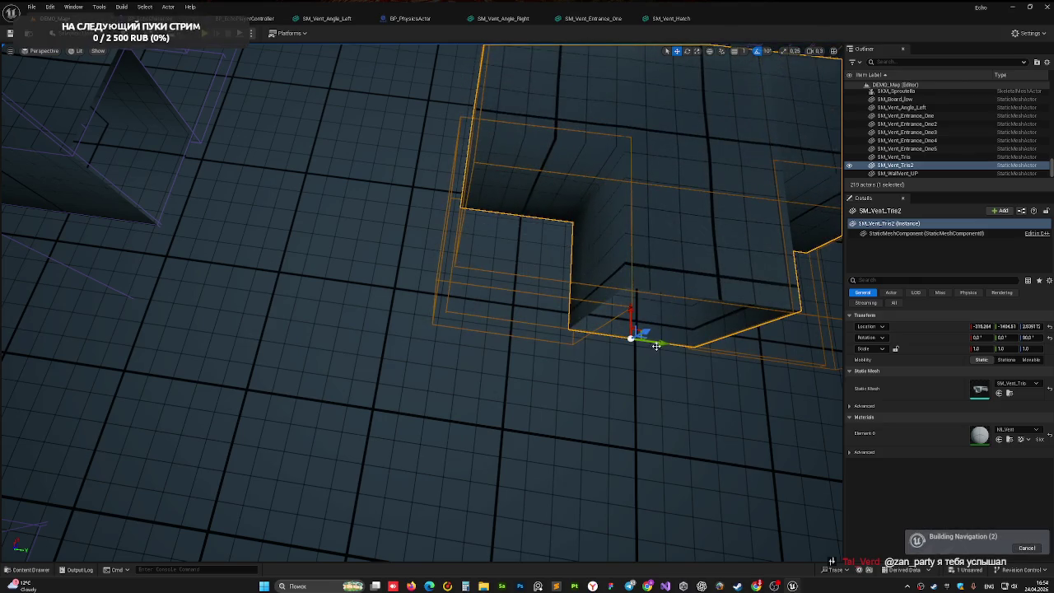
{"action": "mouse_move", "coordinate": [655, 346]}
{"action": "left_mouse_down"}
{"action": "mouse_move", "coordinate": [577, 334]}
{"action": "mouse_move", "coordinate": [595, 266]}
{"action": "mouse_move", "coordinate": [387, 387]}
{"action": "mouse_move", "coordinate": [420, 290]}
{"action": "left_mouse_up"}
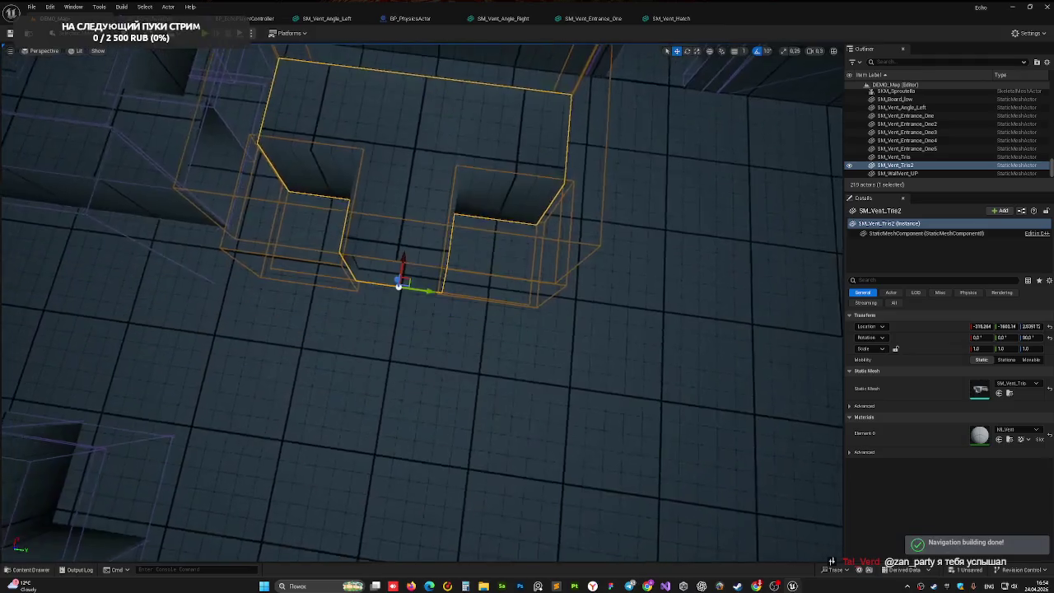
Step: Fine-tune SM_Vent_Tris2's position to about X -373.2, Y -1664.6
{"action": "mouse_move", "coordinate": [530, 258]}
{"action": "left_mouse_down"}
{"action": "mouse_move", "coordinate": [519, 247]}
{"action": "mouse_move", "coordinate": [530, 258]}
{"action": "mouse_move", "coordinate": [476, 279]}
{"action": "mouse_move", "coordinate": [474, 312]}
{"action": "mouse_move", "coordinate": [497, 342]}
{"action": "mouse_move", "coordinate": [392, 303]}
{"action": "mouse_move", "coordinate": [399, 252]}
{"action": "mouse_move", "coordinate": [367, 285]}
{"action": "left_mouse_up"}
{"action": "mouse_move", "coordinate": [607, 162]}
{"action": "left_mouse_down"}
{"action": "mouse_move", "coordinate": [584, 169]}
{"action": "mouse_move", "coordinate": [602, 162]}
{"action": "left_mouse_up"}
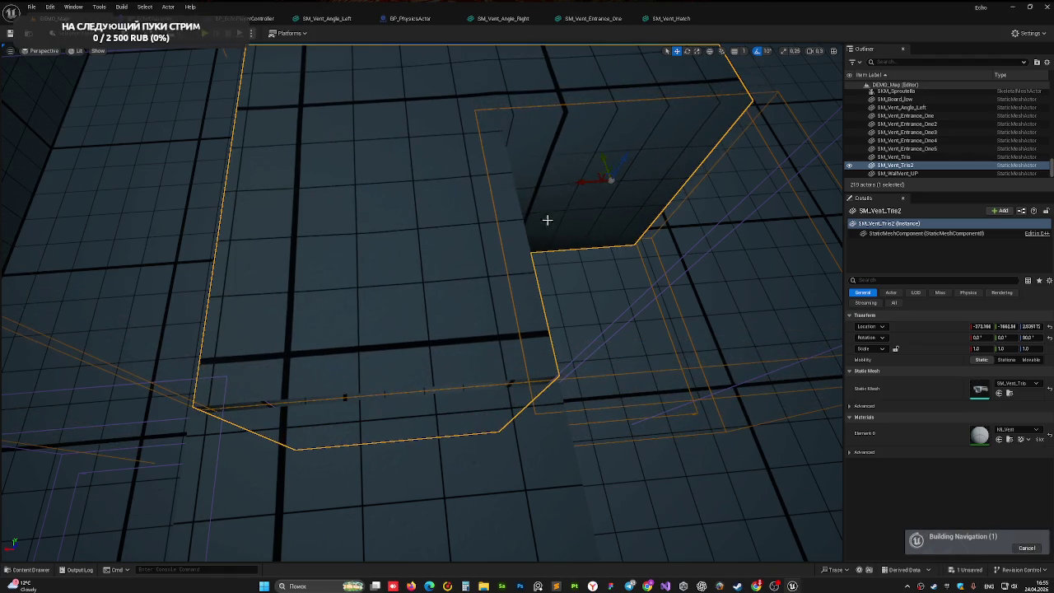
{"action": "left_click_drag", "start_coordinate": [546, 219], "coordinate": [537, 165]}
{"action": "left_click_drag", "start_coordinate": [809, 476], "coordinate": [809, 476]}
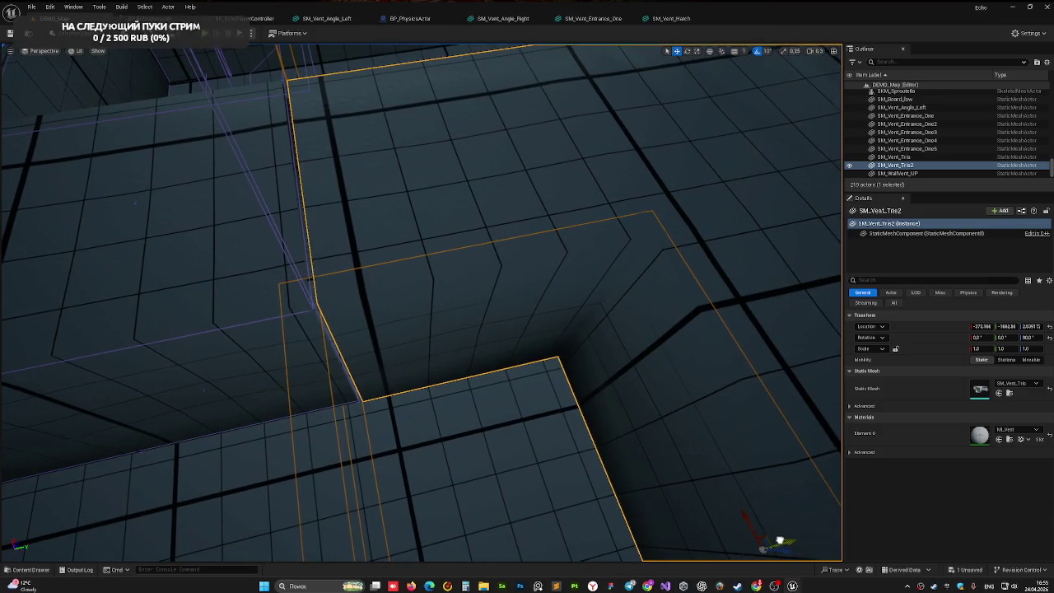
{"action": "left_click_drag", "start_coordinate": [649, 535], "coordinate": [539, 530]}
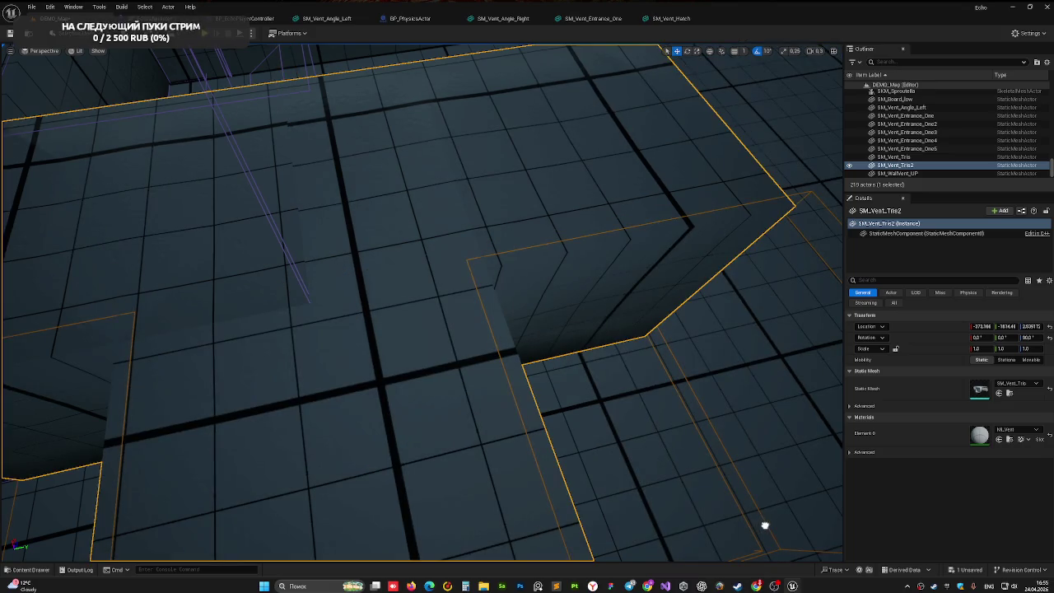
{"action": "left_click_drag", "start_coordinate": [541, 364], "coordinate": [428, 479]}
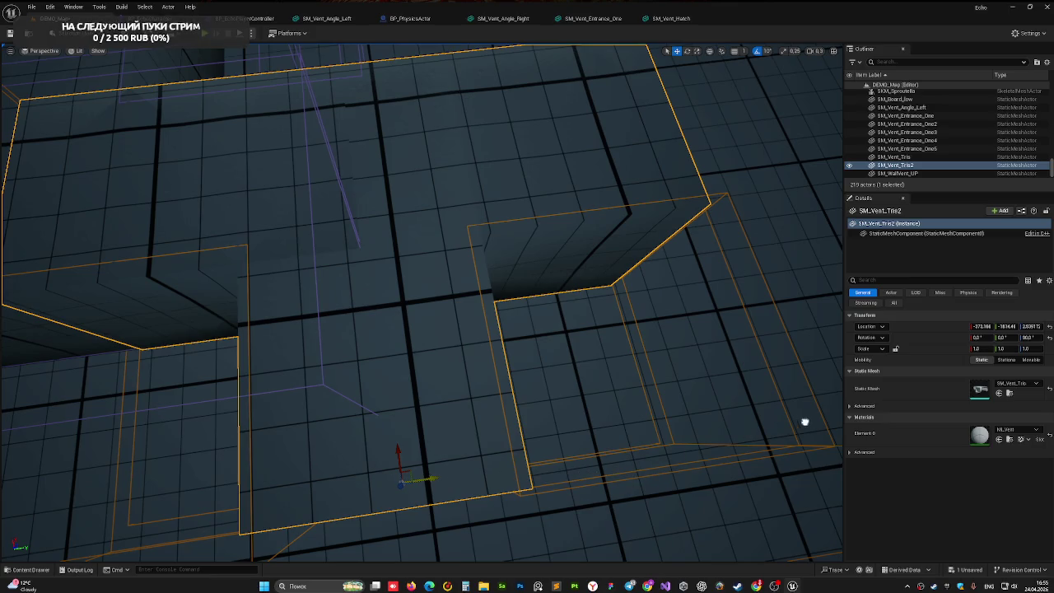
{"action": "mouse_move", "coordinate": [407, 477]}
{"action": "left_mouse_down"}
{"action": "mouse_move", "coordinate": [697, 510]}
{"action": "mouse_move", "coordinate": [709, 452]}
{"action": "mouse_move", "coordinate": [689, 454]}
{"action": "left_mouse_up"}
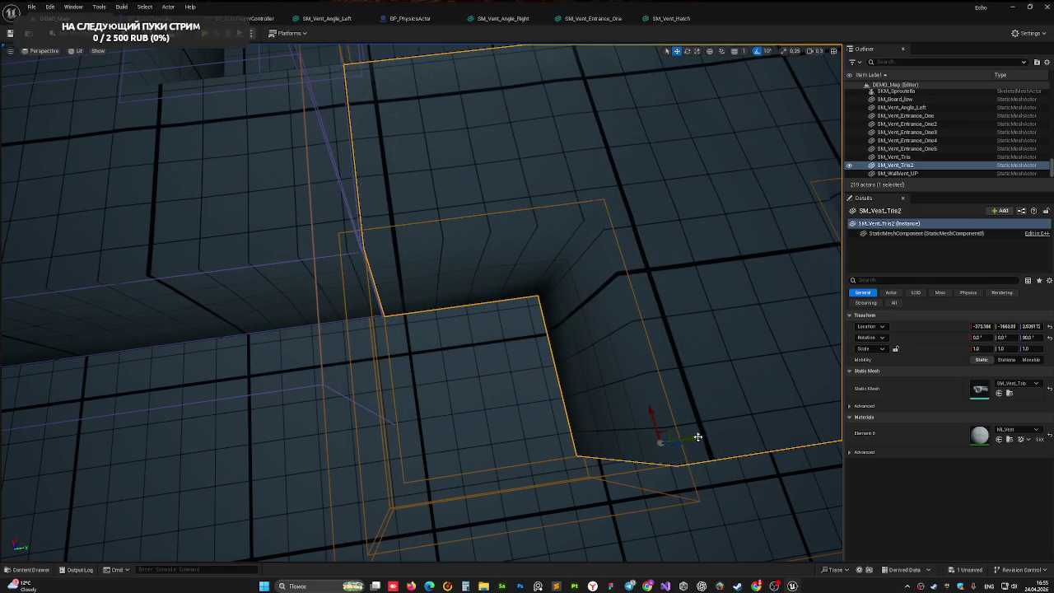
{"action": "left_click_drag", "start_coordinate": [690, 437], "coordinate": [688, 437]}
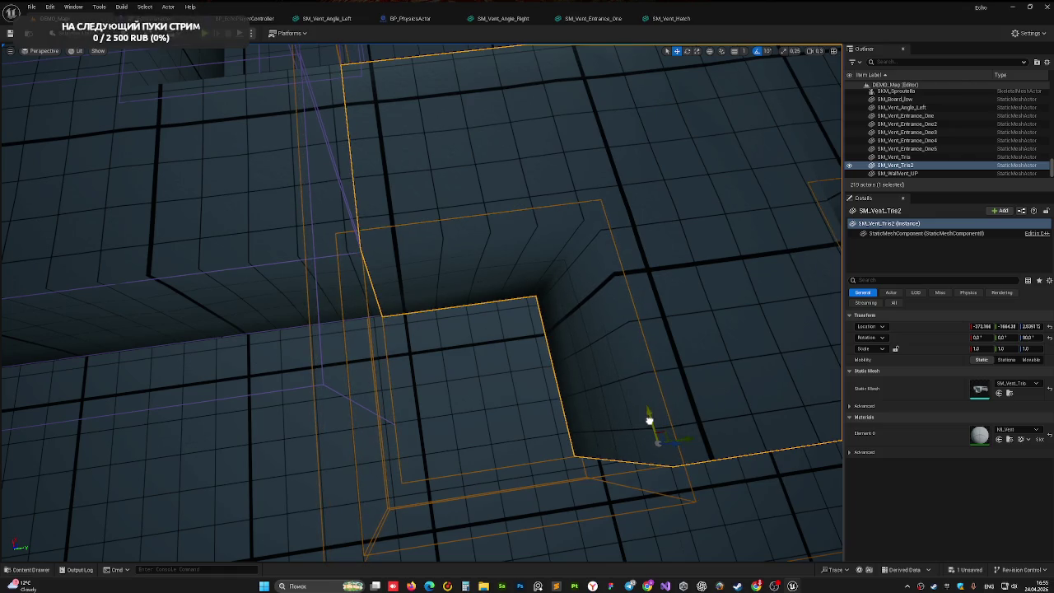
{"action": "scroll", "coordinate": [649, 430], "scroll_direction": "down", "scroll_amount": 10}
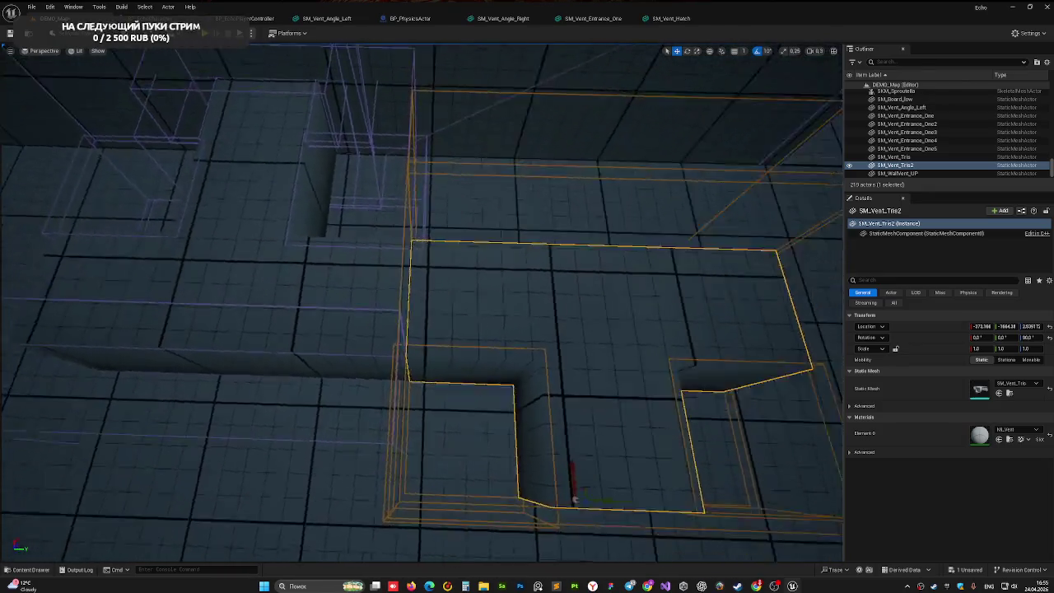
{"action": "scroll", "coordinate": [422, 303], "scroll_direction": "up", "scroll_amount": 10}
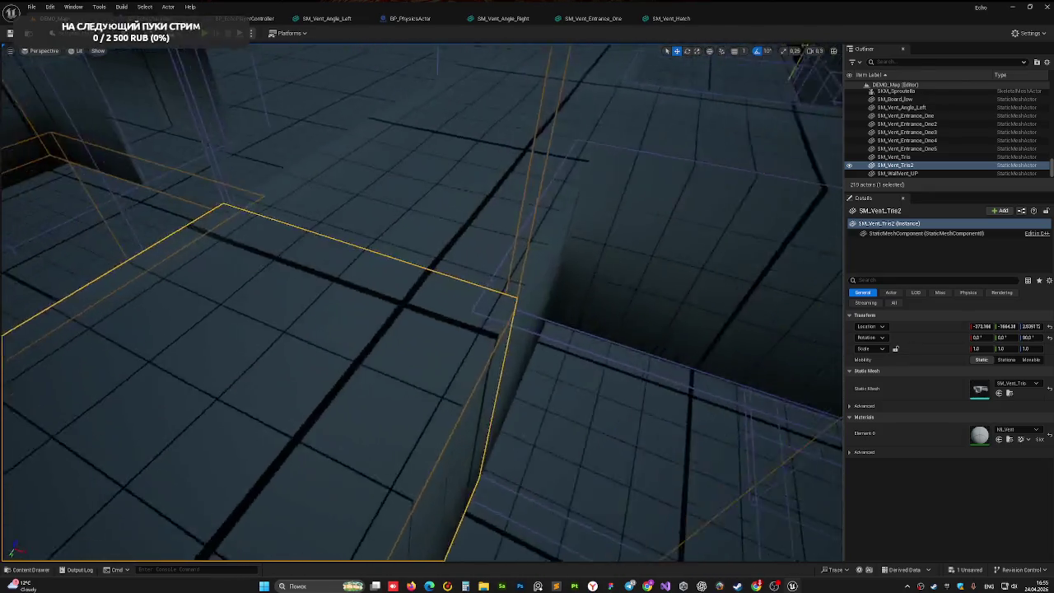
{"action": "scroll", "coordinate": [422, 303], "scroll_direction": "up", "scroll_amount": 10}
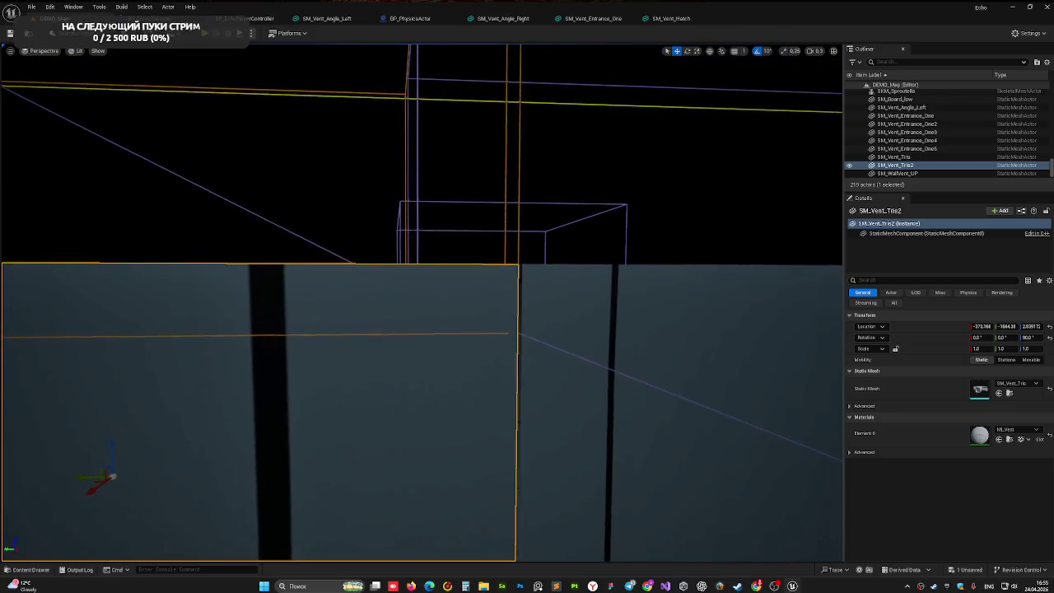
Step: Deselect the vent piece and fly the camera across the vent layout
{"action": "left_click_drag", "start_coordinate": [61, 468], "coordinate": [61, 468]}
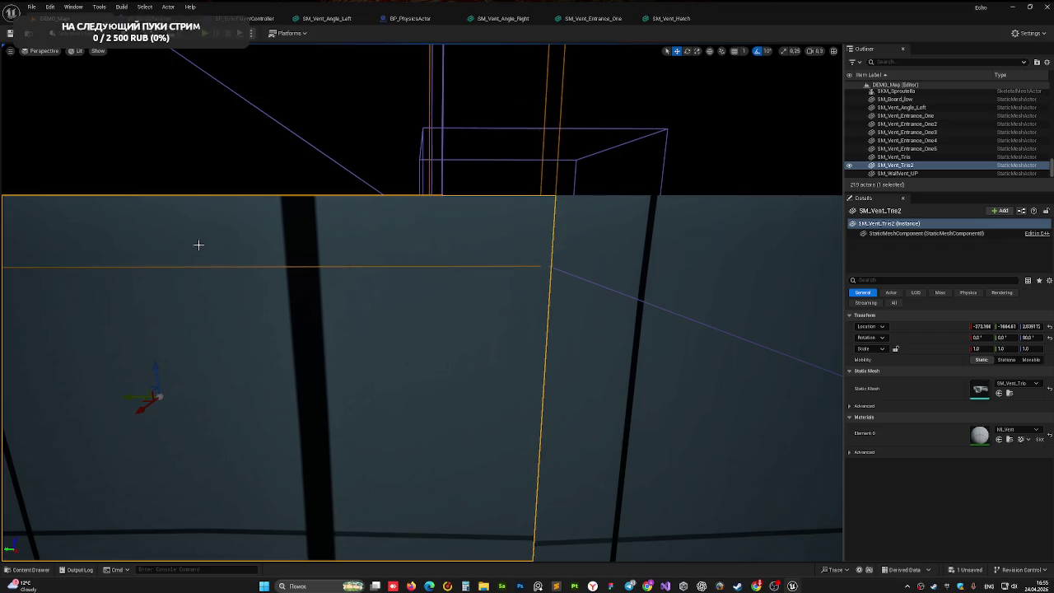
{"action": "left_click", "coordinate": [349, 197]}
{"action": "left_click_drag", "start_coordinate": [349, 198], "coordinate": [348, 197]}
{"action": "left_click_drag", "start_coordinate": [423, 197], "coordinate": [424, 197]}
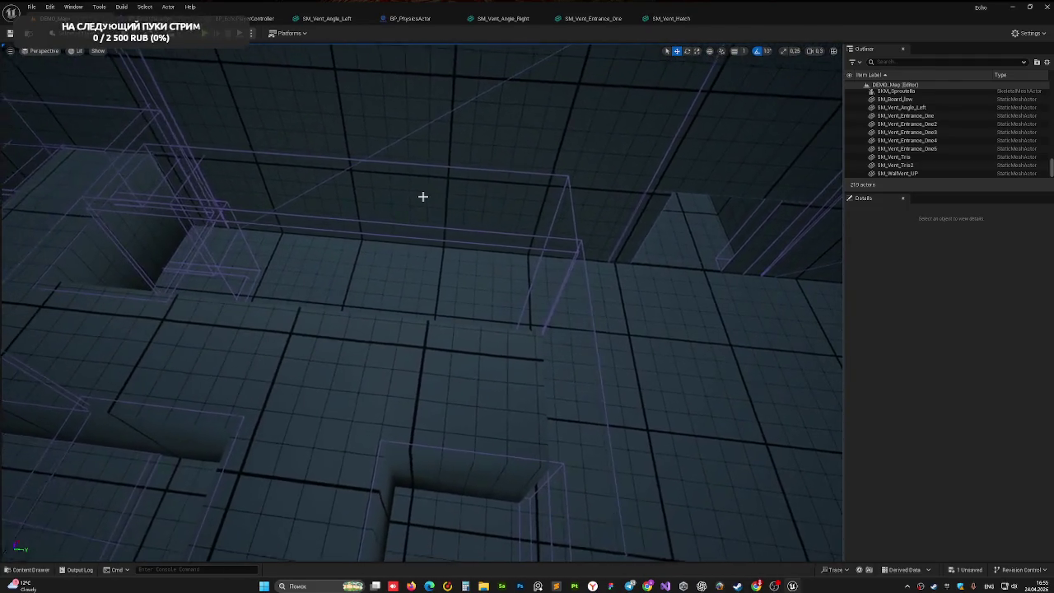
Step: Duplicate SM_Vent_Entrance_One and align the copy along Y in Top wireframe view
{"action": "left_click", "coordinate": [170, 183]}
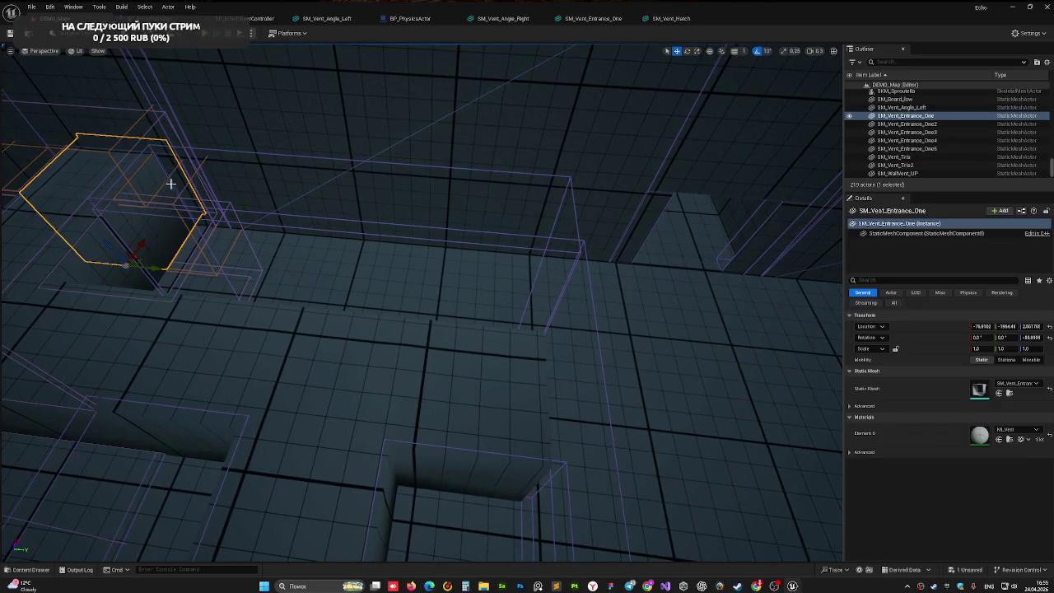
{"action": "left_click_drag", "start_coordinate": [156, 269], "coordinate": [664, 323]}
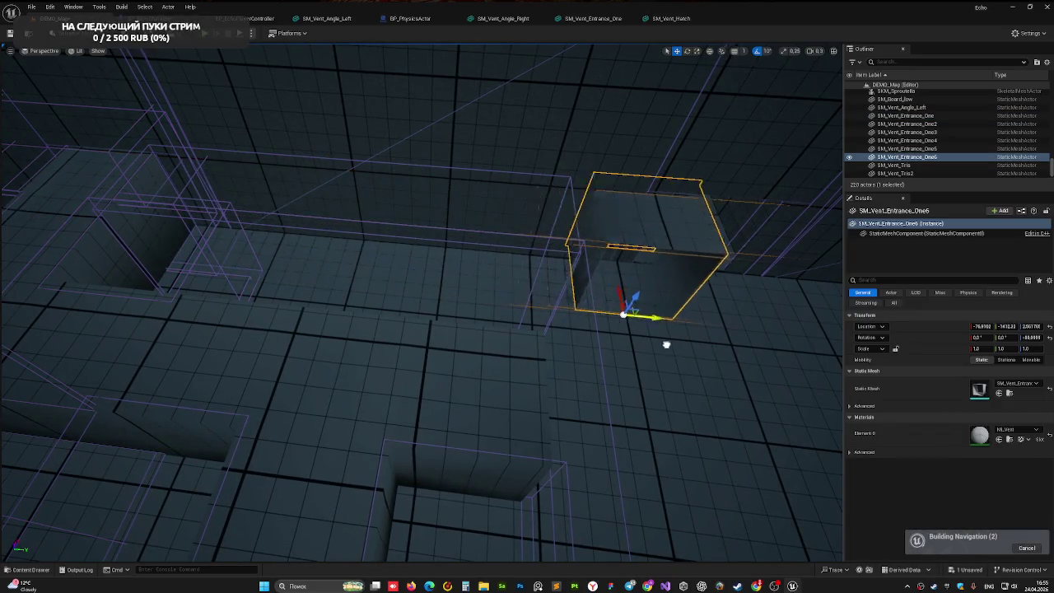
{"action": "left_click", "coordinate": [56, 52]}
{"action": "left_click", "coordinate": [37, 80]}
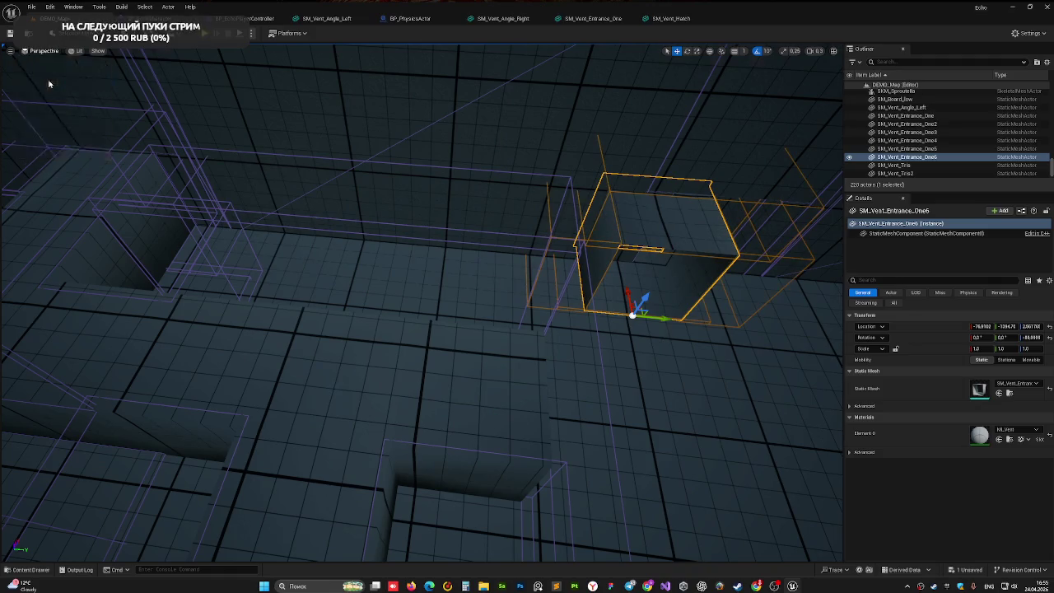
{"action": "scroll", "coordinate": [407, 375], "scroll_direction": "up", "scroll_amount": 8}
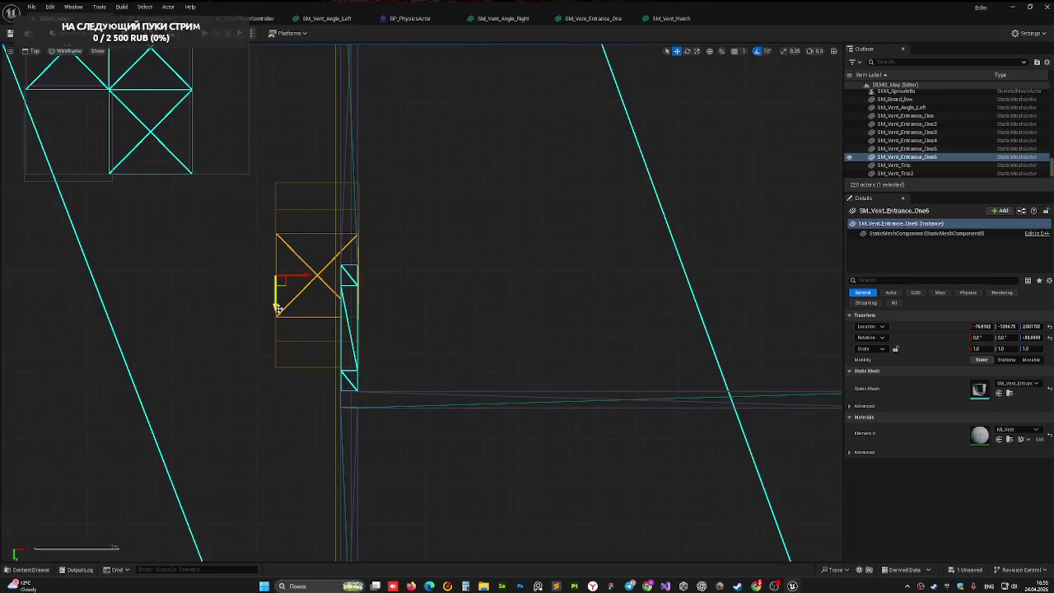
{"action": "mouse_move", "coordinate": [278, 309]}
{"action": "left_mouse_down"}
{"action": "mouse_move", "coordinate": [272, 376]}
{"action": "mouse_move", "coordinate": [274, 362]}
{"action": "left_mouse_up"}
{"action": "scroll", "coordinate": [280, 346], "scroll_direction": "down", "scroll_amount": 4}
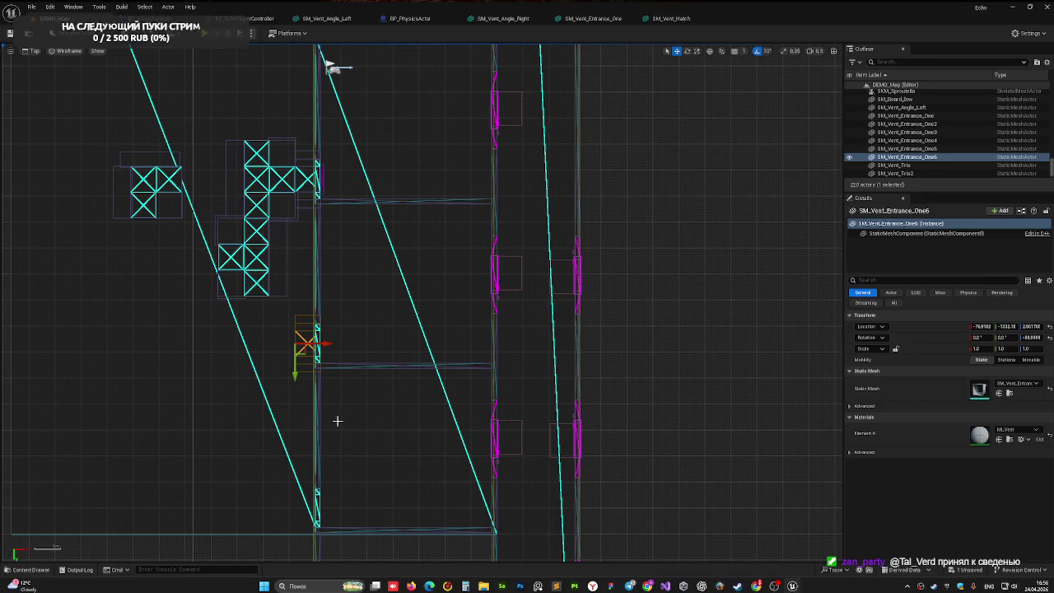
{"action": "left_click_drag", "start_coordinate": [341, 423], "coordinate": [353, 346]}
Step: Make a second copy, SM_Vent_Entrance_One7, at about X -78.9, Y -786.5, then return to Perspective
{"action": "left_click_drag", "start_coordinate": [310, 305], "coordinate": [310, 480]}
{"action": "scroll", "coordinate": [313, 388], "scroll_direction": "up", "scroll_amount": 3}
{"action": "mouse_move", "coordinate": [324, 364]}
{"action": "left_mouse_down"}
{"action": "mouse_move", "coordinate": [379, 288]}
{"action": "mouse_move", "coordinate": [394, 186]}
{"action": "left_mouse_up"}
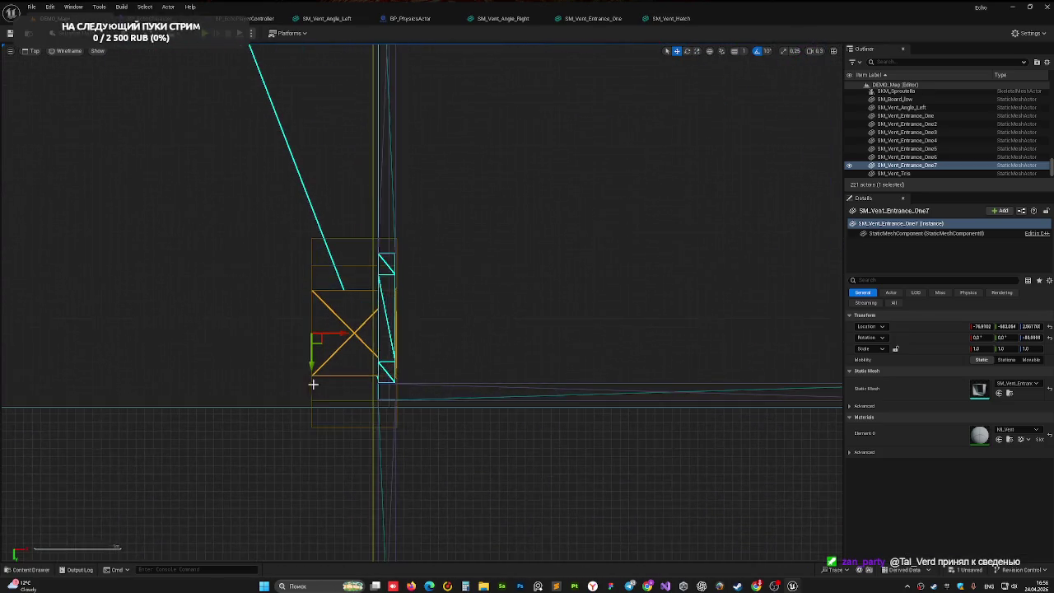
{"action": "scroll", "coordinate": [313, 383], "scroll_direction": "up", "scroll_amount": 2}
{"action": "left_click_drag", "start_coordinate": [302, 338], "coordinate": [304, 315]}
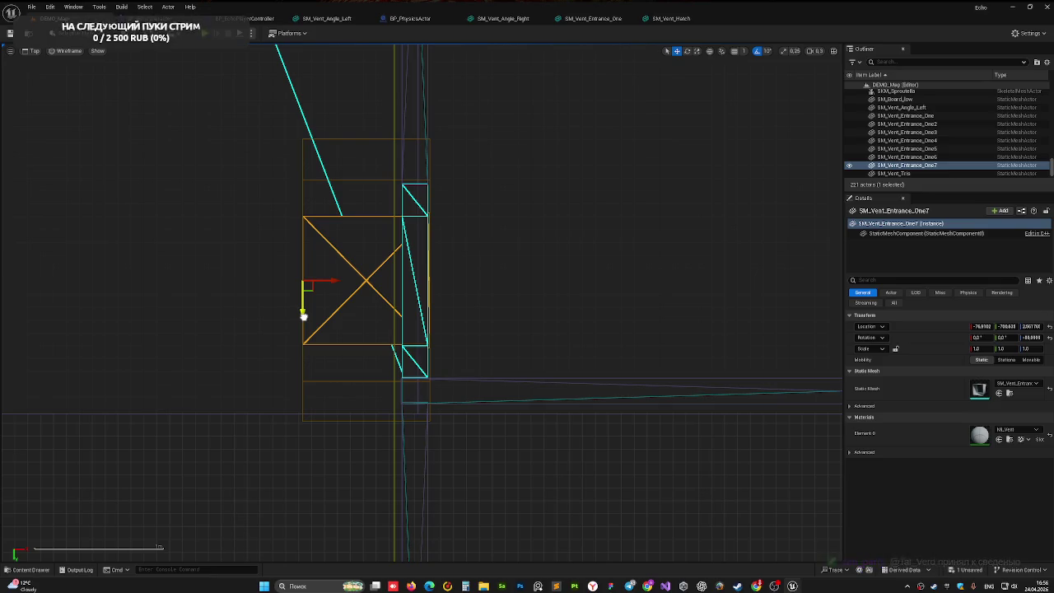
{"action": "left_click_drag", "start_coordinate": [303, 315], "coordinate": [303, 316]}
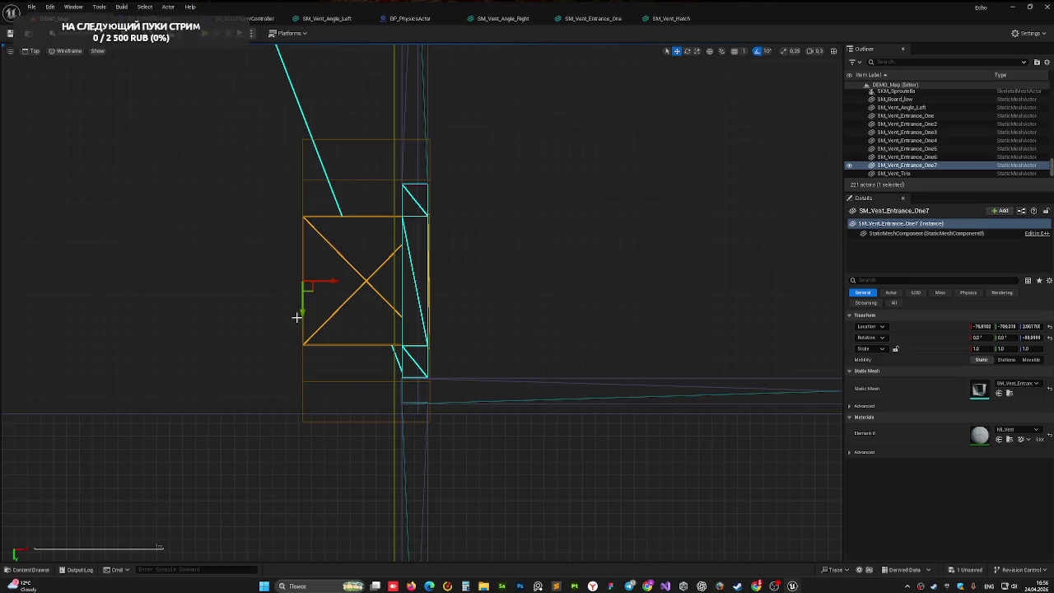
{"action": "left_click", "coordinate": [29, 51]}
{"action": "left_click", "coordinate": [33, 64]}
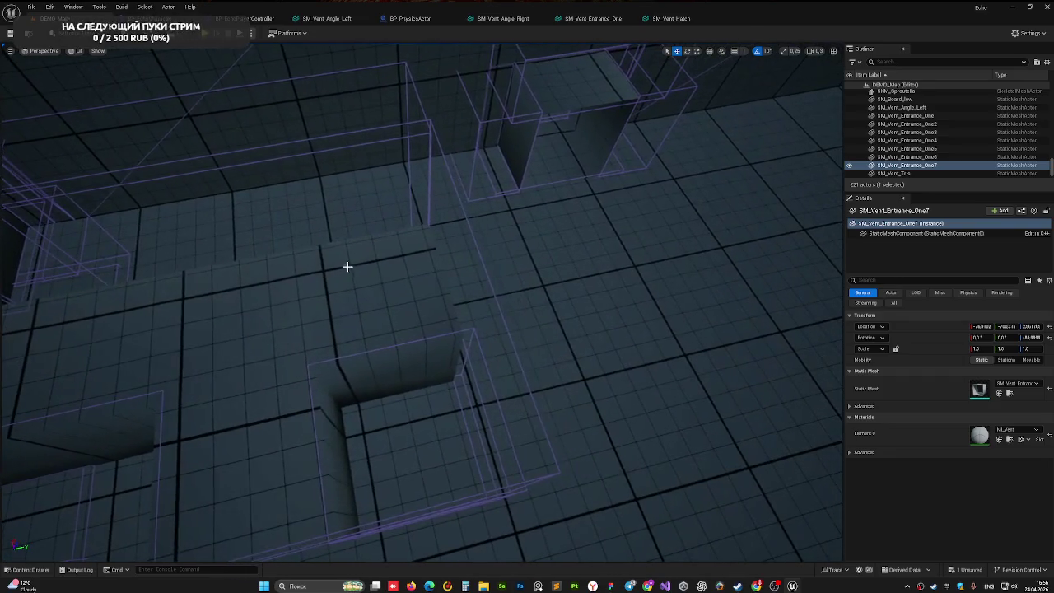
Step: Duplicate SM_Vent_Tris as SM_Vent_Tris3, delete that copy, and save the level
{"action": "left_click", "coordinate": [285, 288]}
{"action": "left_click", "coordinate": [131, 247]}
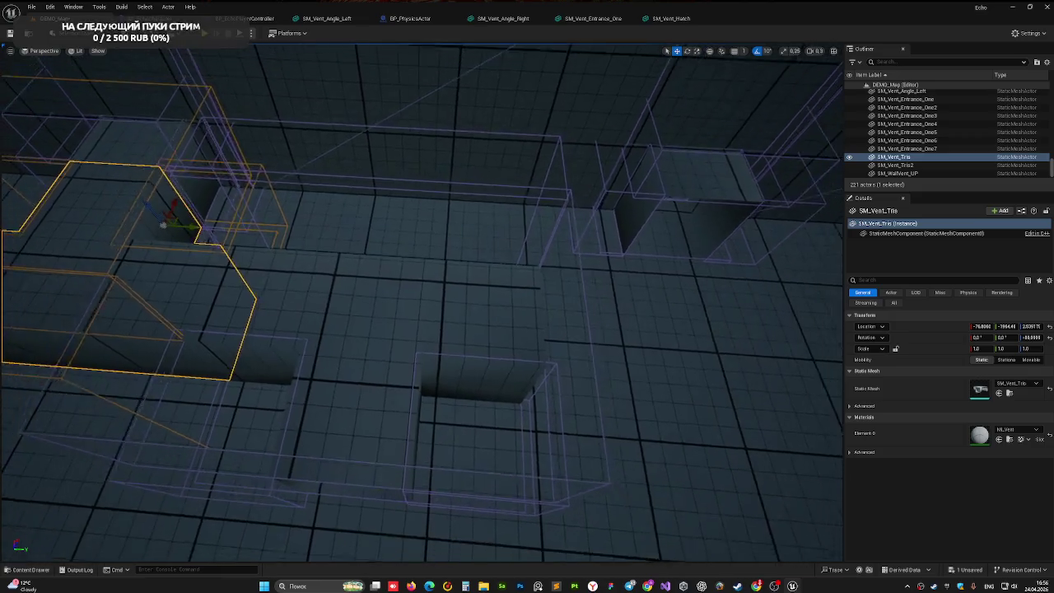
{"action": "mouse_move", "coordinate": [211, 233]}
{"action": "left_mouse_down"}
{"action": "mouse_move", "coordinate": [741, 272]}
{"action": "mouse_move", "coordinate": [742, 173]}
{"action": "mouse_move", "coordinate": [650, 245]}
{"action": "left_mouse_up"}
{"action": "mouse_move", "coordinate": [573, 333]}
{"action": "left_mouse_down"}
{"action": "mouse_move", "coordinate": [597, 338]}
{"action": "mouse_move", "coordinate": [552, 313]}
{"action": "mouse_move", "coordinate": [535, 337]}
{"action": "mouse_move", "coordinate": [513, 434]}
{"action": "left_mouse_up"}
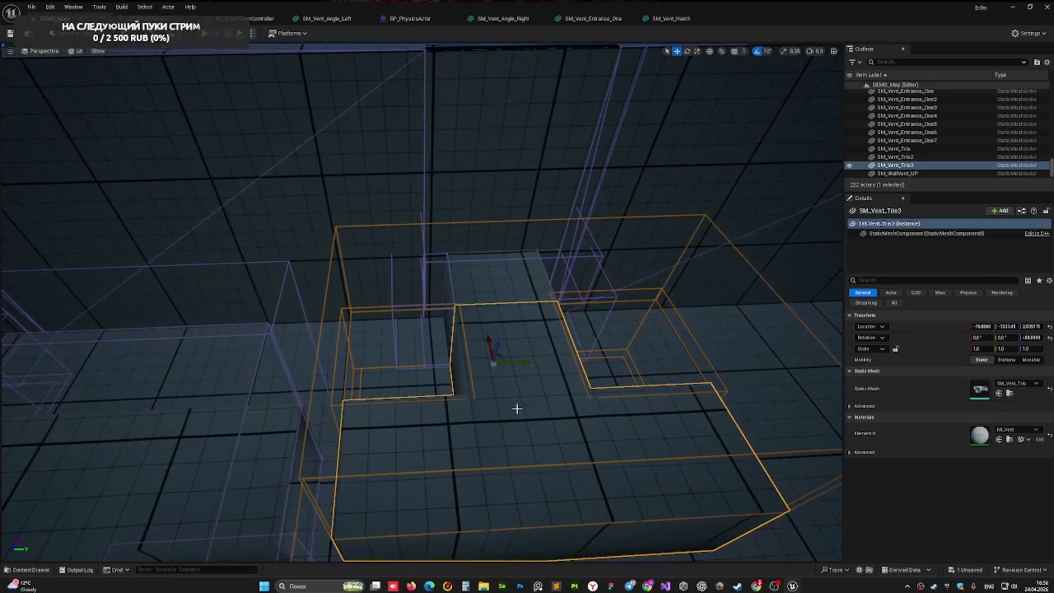
{"action": "key", "text": "Delete"}
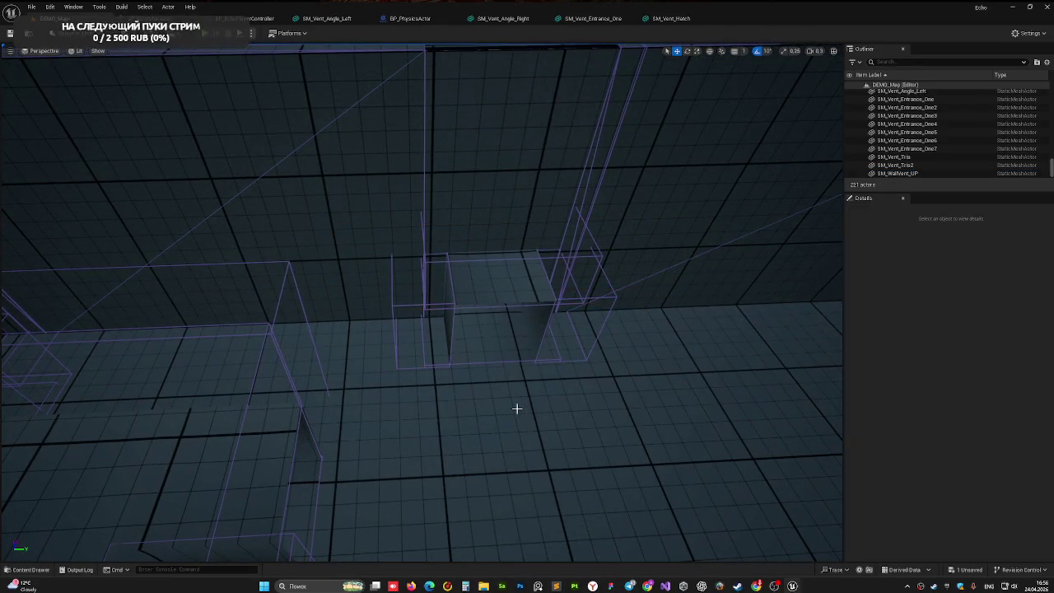
{"action": "key", "text": "ctrl+s"}
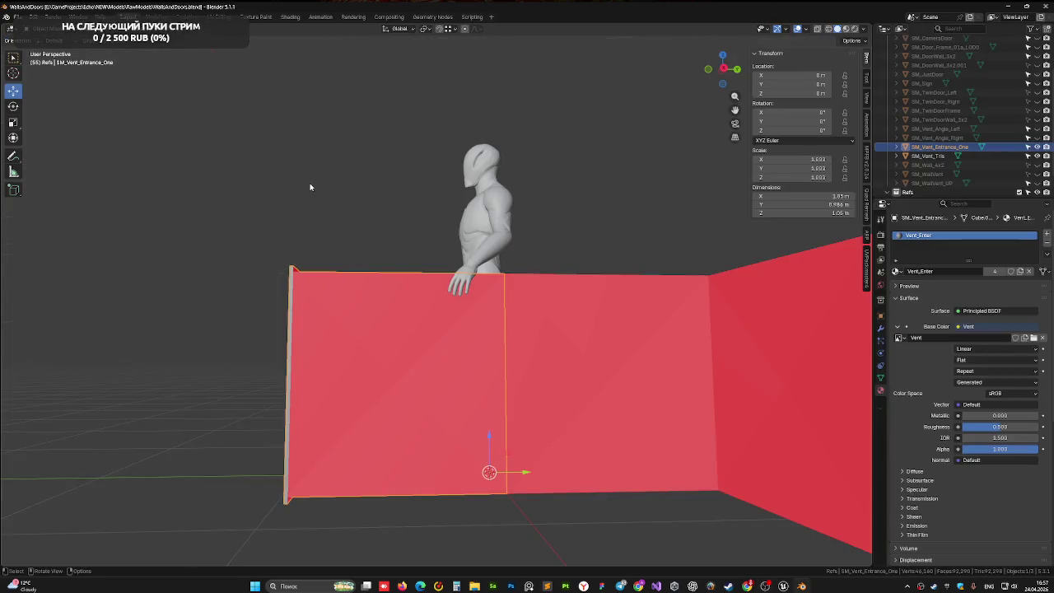
Step: Hide the other vent meshes so only the SM_Vent_Entrance_One box is visible
{"action": "mouse_move", "coordinate": [352, 173]}
{"action": "left_mouse_down"}
{"action": "mouse_move", "coordinate": [404, 182]}
{"action": "mouse_move", "coordinate": [403, 278]}
{"action": "left_mouse_up"}
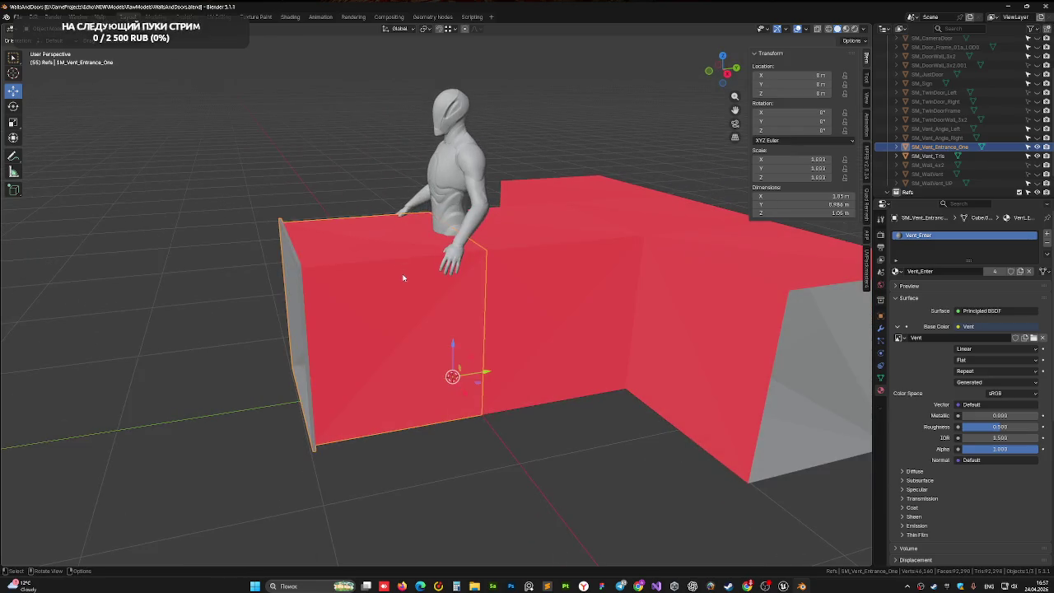
{"action": "left_click", "coordinate": [1036, 147]}
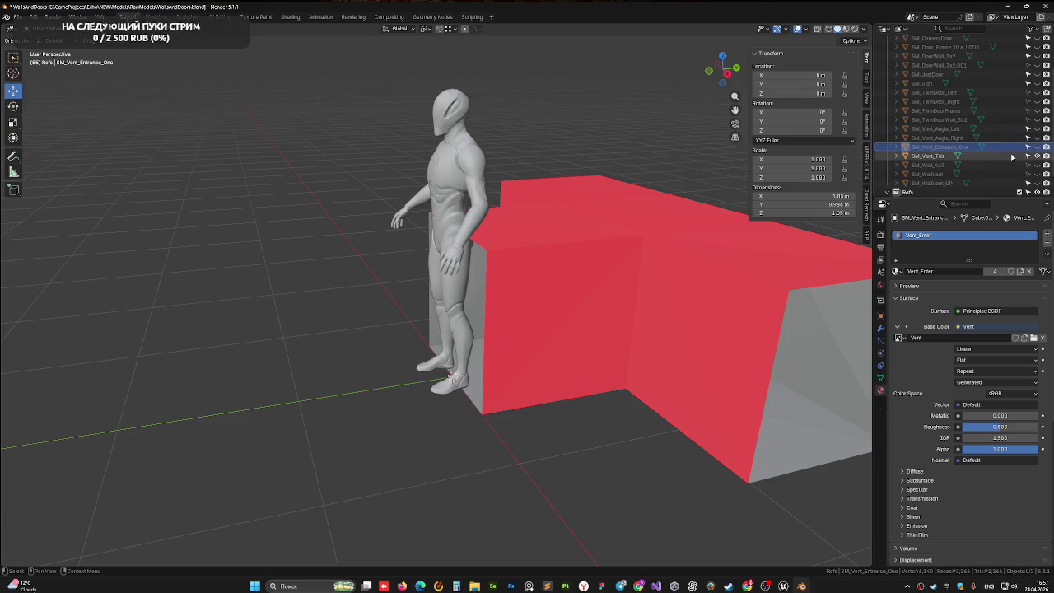
{"action": "left_click", "coordinate": [1037, 156]}
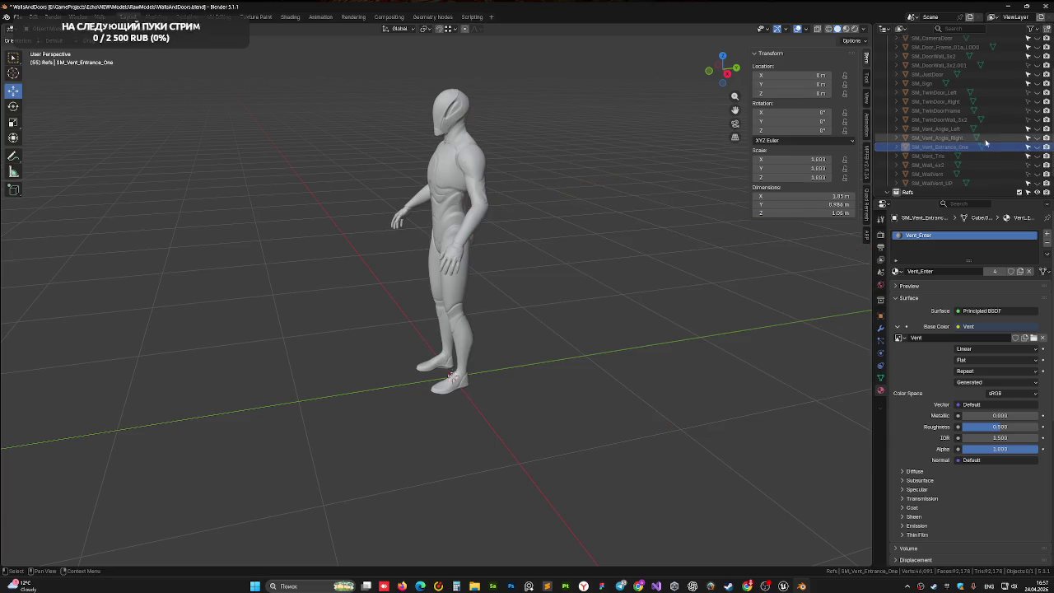
{"action": "left_click", "coordinate": [1025, 130]}
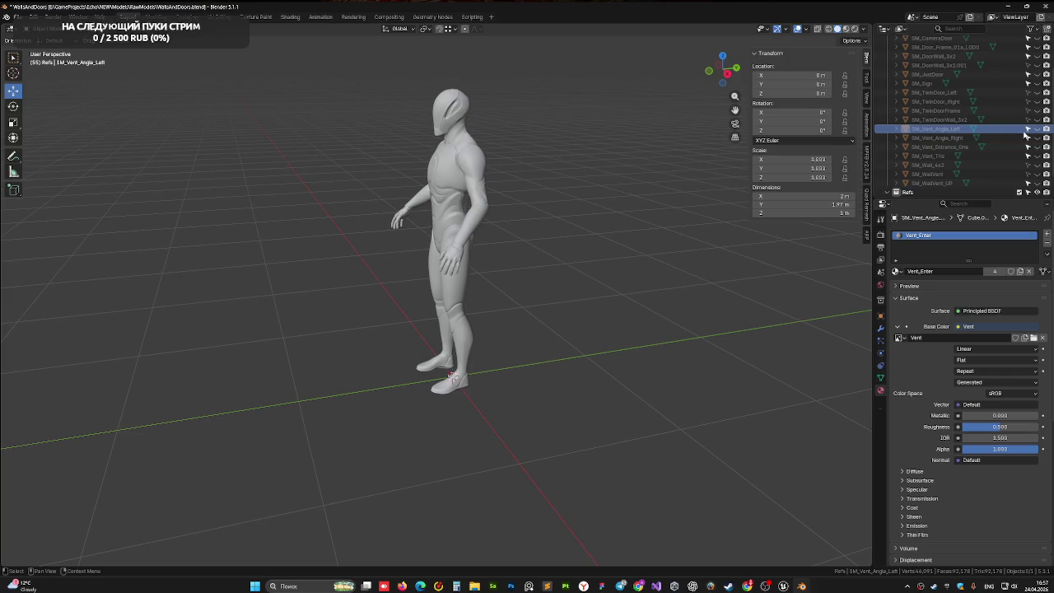
{"action": "left_click", "coordinate": [1038, 130]}
{"action": "left_click", "coordinate": [1037, 130]}
{"action": "left_click", "coordinate": [1037, 138]}
{"action": "left_click", "coordinate": [1037, 138]}
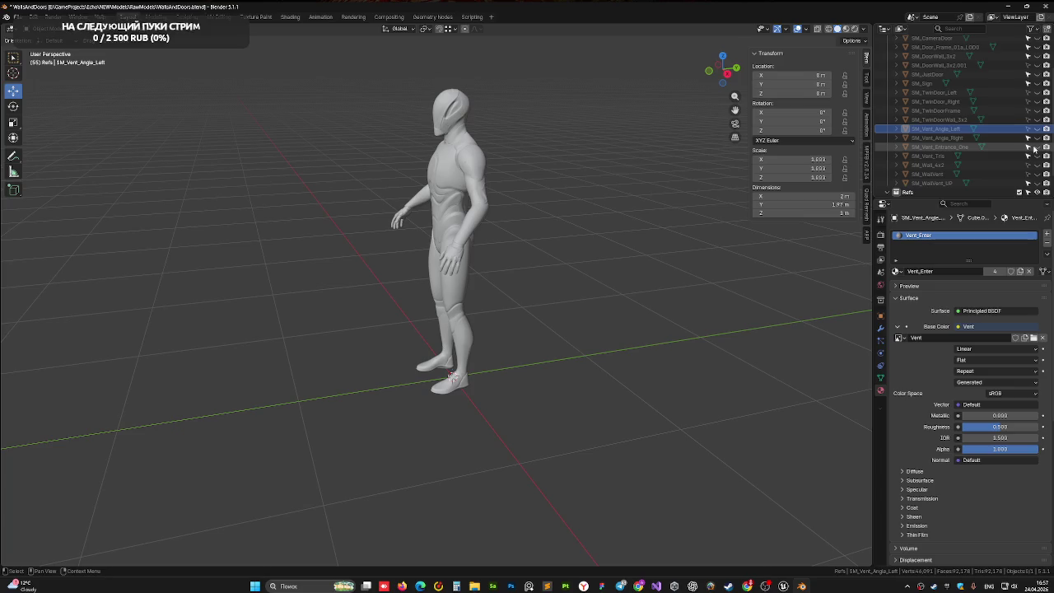
{"action": "left_click", "coordinate": [1036, 147]}
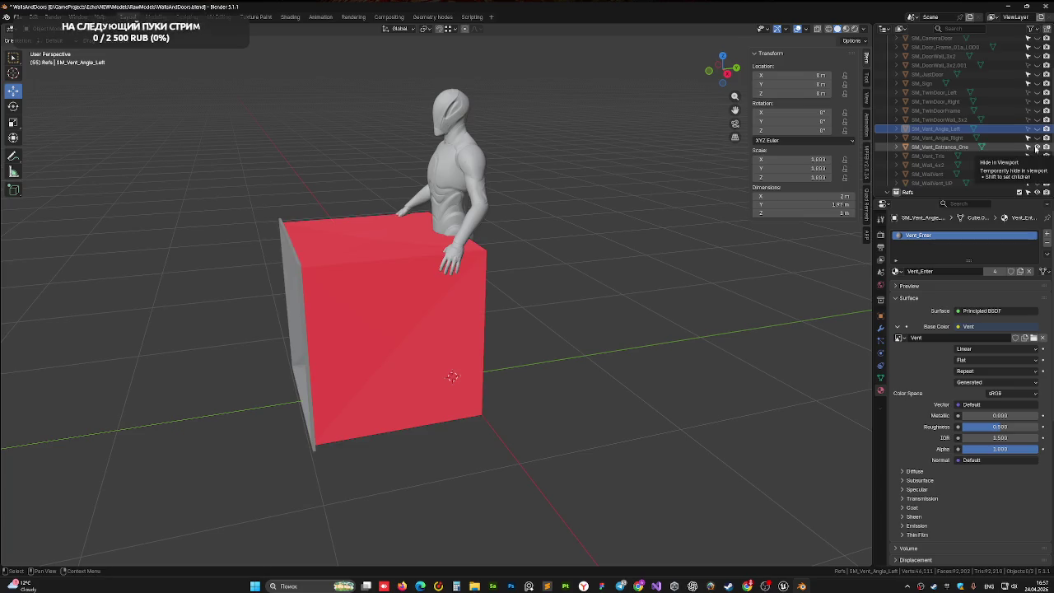
{"action": "left_click", "coordinate": [1036, 147]}
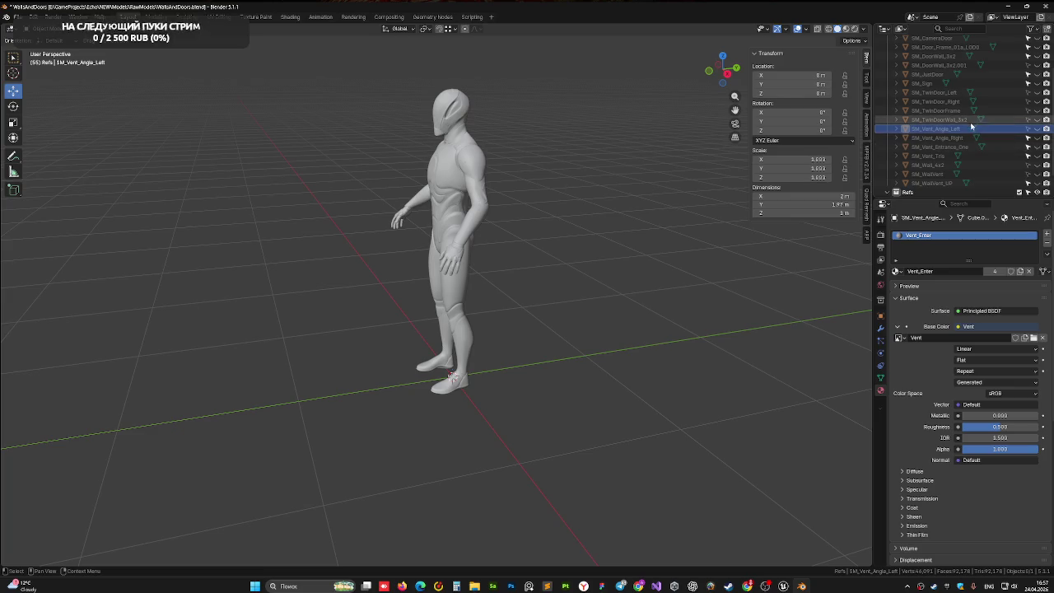
{"action": "left_click", "coordinate": [946, 148]}
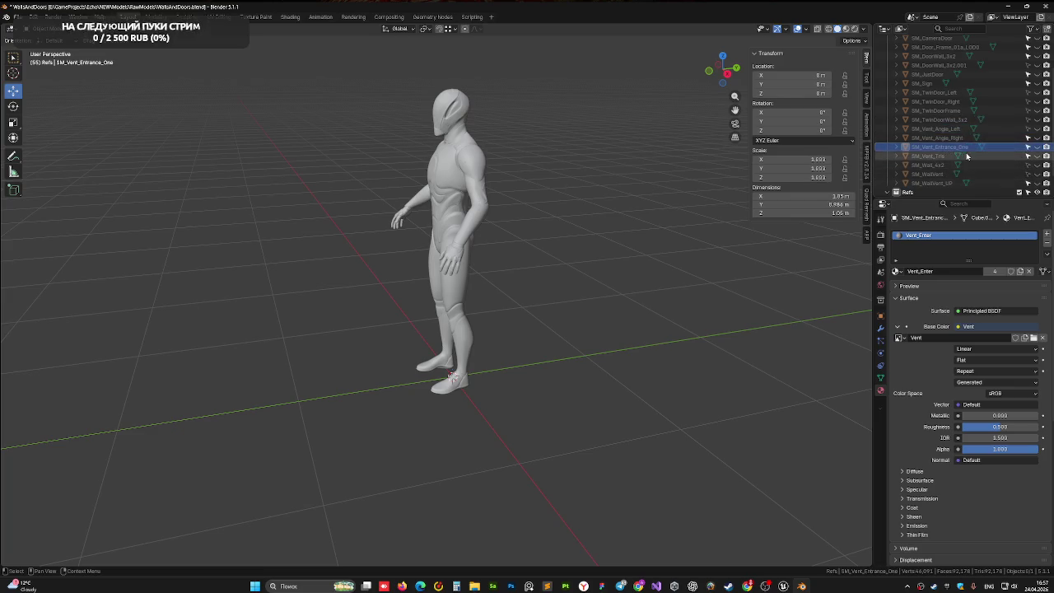
{"action": "left_click", "coordinate": [1036, 147]}
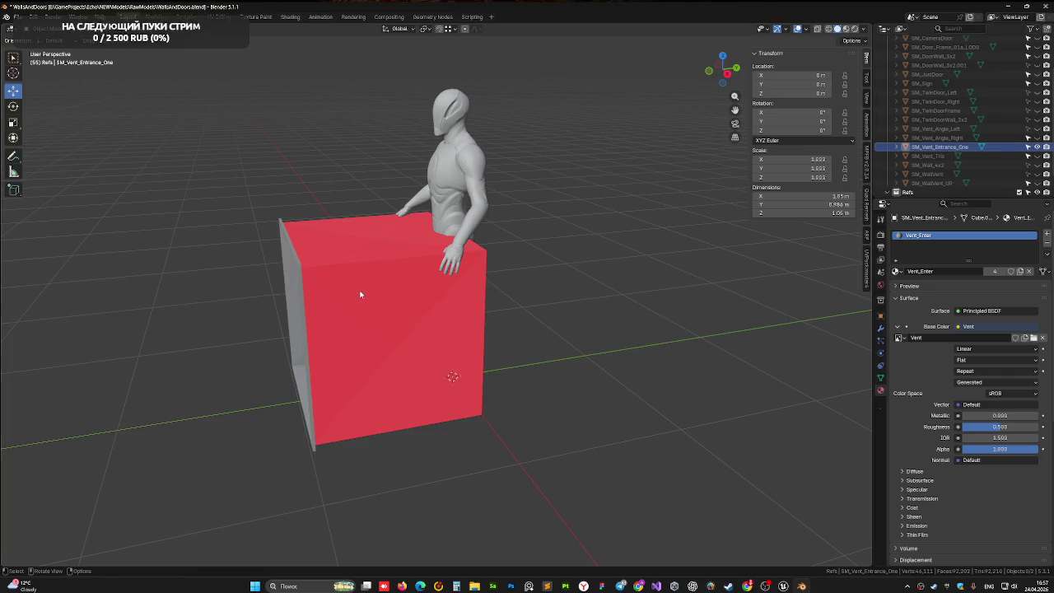
{"action": "mouse_move", "coordinate": [360, 294]}
{"action": "left_mouse_down"}
{"action": "mouse_move", "coordinate": [365, 285]}
{"action": "mouse_move", "coordinate": [308, 273]}
{"action": "mouse_move", "coordinate": [379, 280]}
{"action": "mouse_move", "coordinate": [480, 242]}
{"action": "mouse_move", "coordinate": [337, 308]}
{"action": "mouse_move", "coordinate": [279, 287]}
{"action": "mouse_move", "coordinate": [350, 282]}
{"action": "mouse_move", "coordinate": [395, 299]}
{"action": "left_mouse_up"}
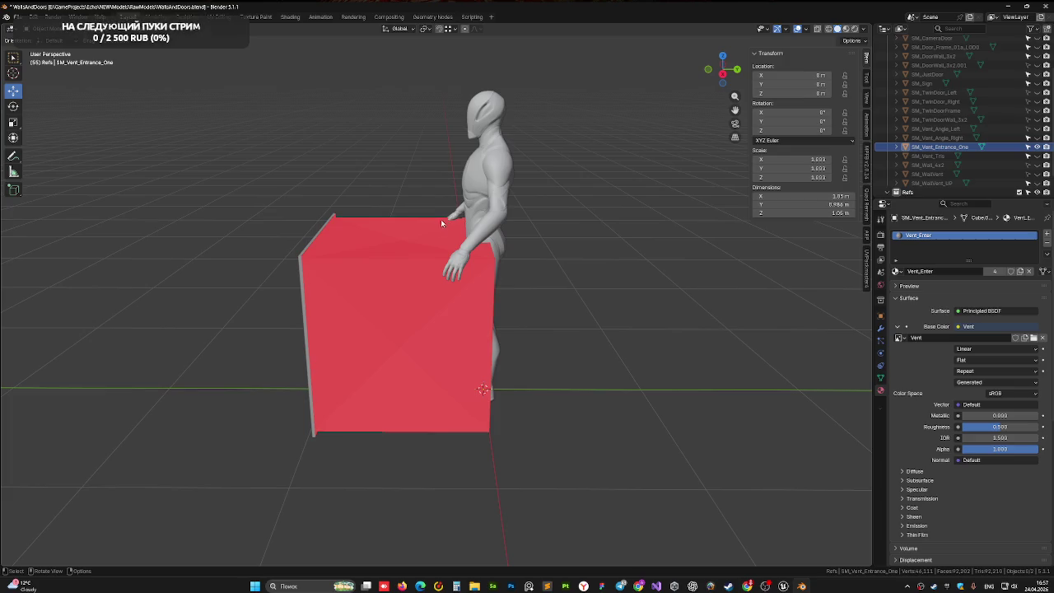
Step: Duplicate the red vent box, rename the copy SM_Vent_Single, save, and show its modifiers
{"action": "key", "text": "d"}
{"action": "left_click", "coordinate": [426, 280]}
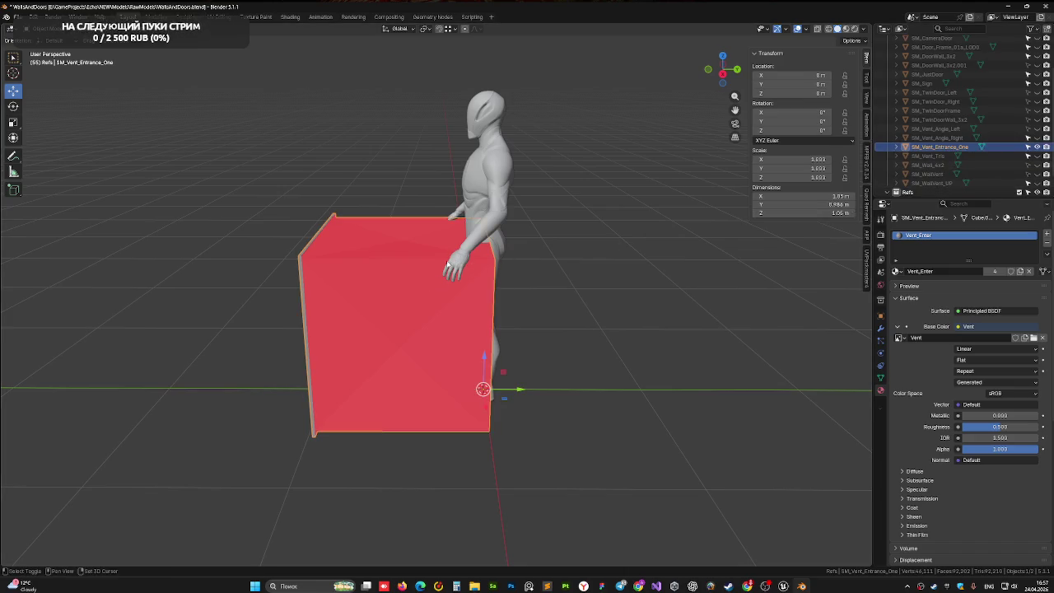
{"action": "key", "text": "shift+d"}
{"action": "key", "text": "Escape"}
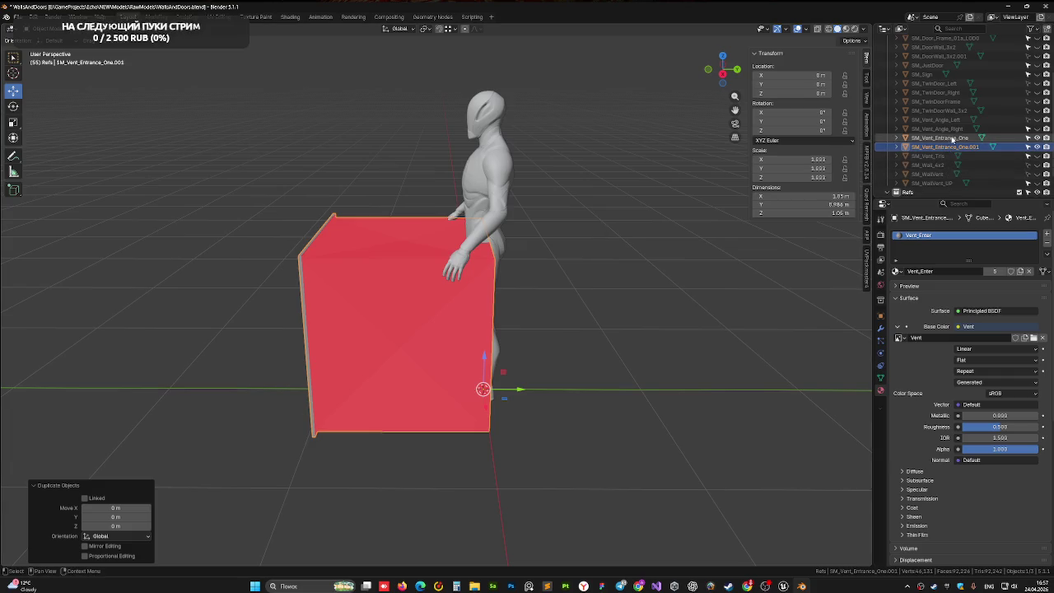
{"action": "left_click", "coordinate": [1044, 138]}
{"action": "double_click", "coordinate": [938, 147]}
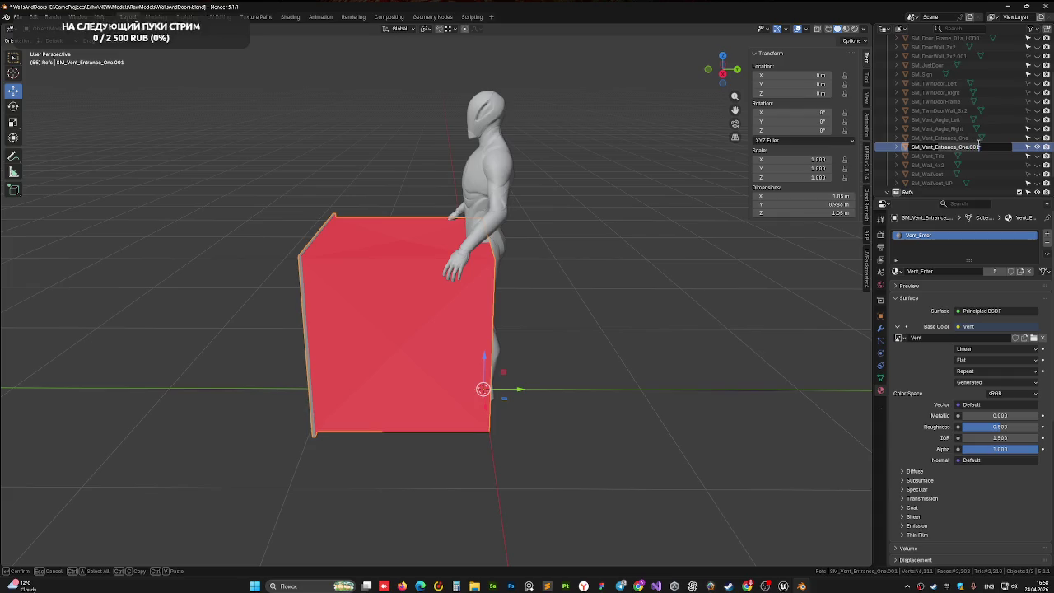
{"action": "key", "text": "BackSpace"}
{"action": "key", "text": "BackSpace"}
{"action": "key", "text": "BackSpace"}
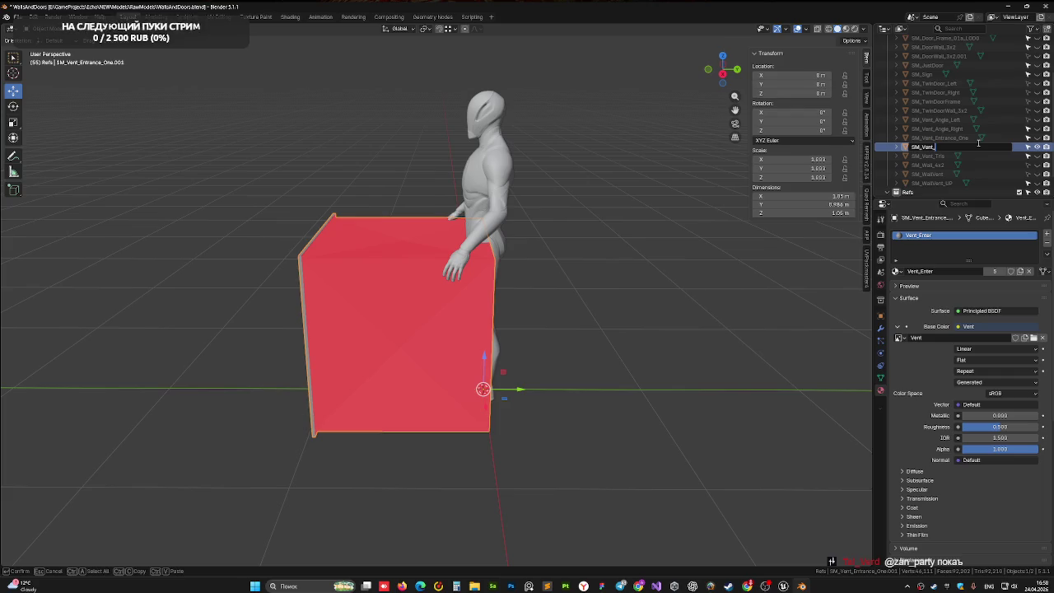
{"action": "type", "text": "B"}
{"action": "type", "text": "le"}
{"action": "key", "text": "Return"}
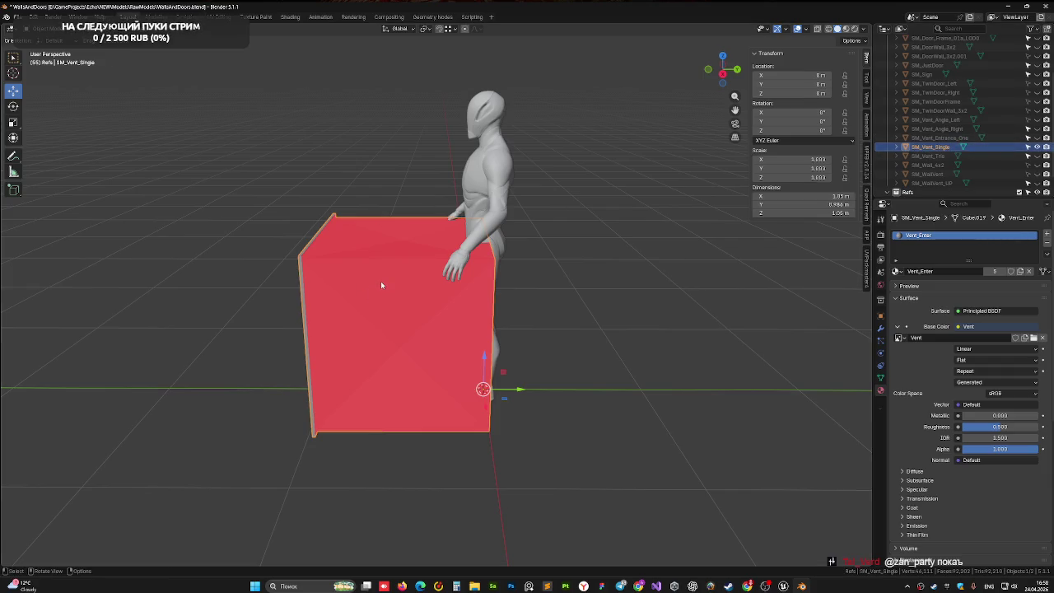
{"action": "key", "text": "ctrl+s"}
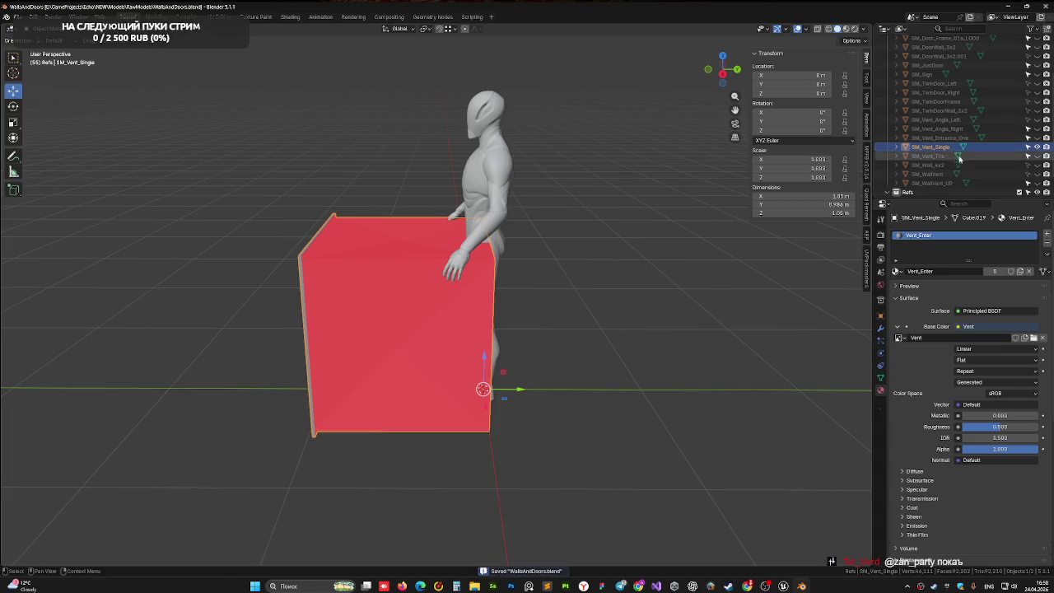
{"action": "left_click", "coordinate": [880, 331]}
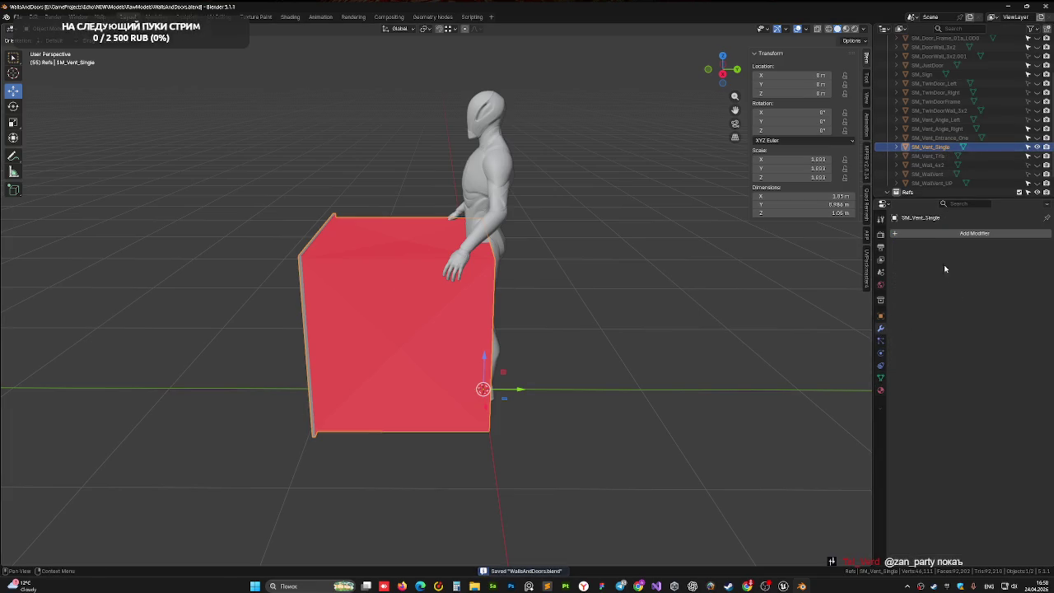
Step: Add a Mirror modifier on Y only with Clipping, extending the duct to 1.97 m
{"action": "left_click", "coordinate": [935, 234]}
{"action": "mouse_move", "coordinate": [911, 247]}
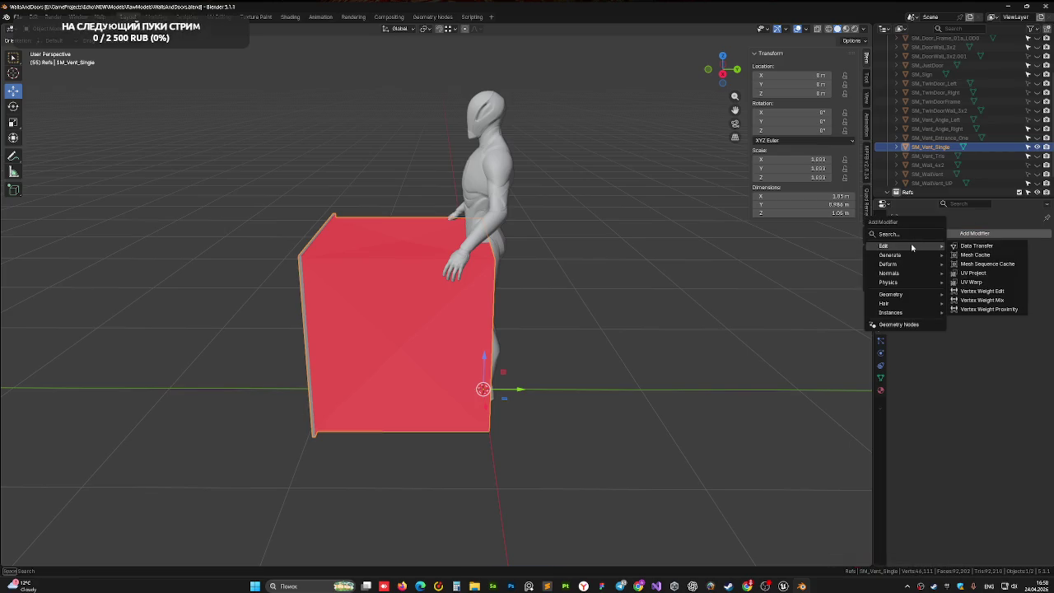
{"action": "type", "text": "mir"}
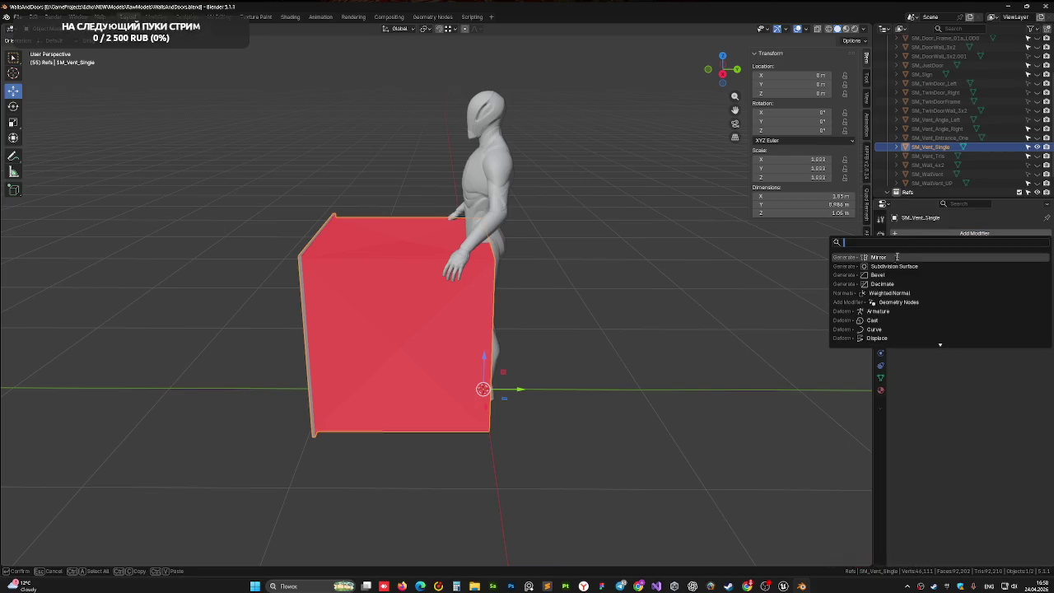
{"action": "key", "text": "Return"}
{"action": "left_click", "coordinate": [996, 261]}
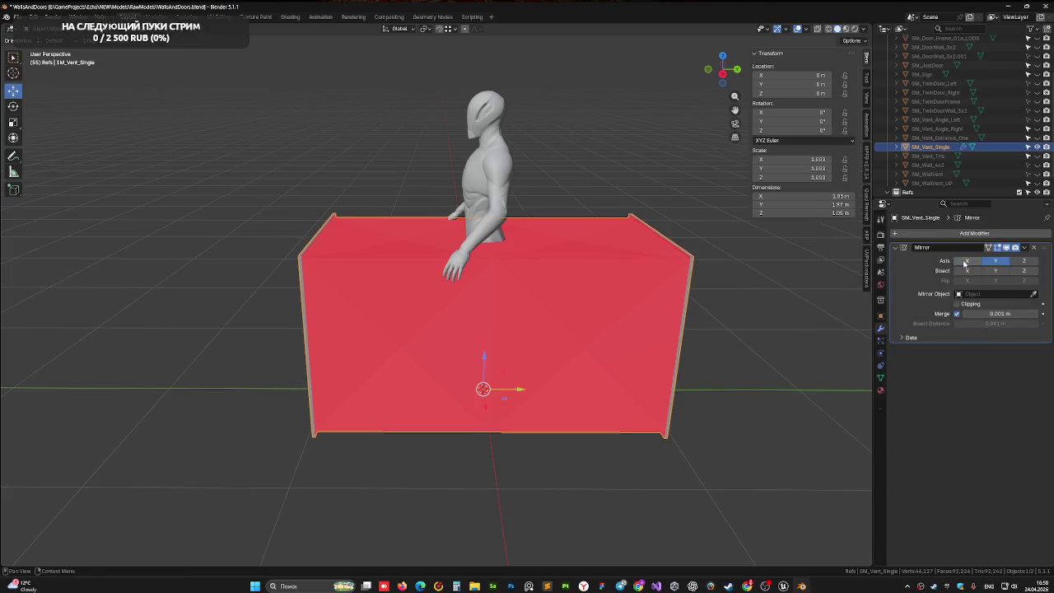
{"action": "left_click", "coordinate": [968, 260]}
{"action": "left_click", "coordinate": [957, 303]}
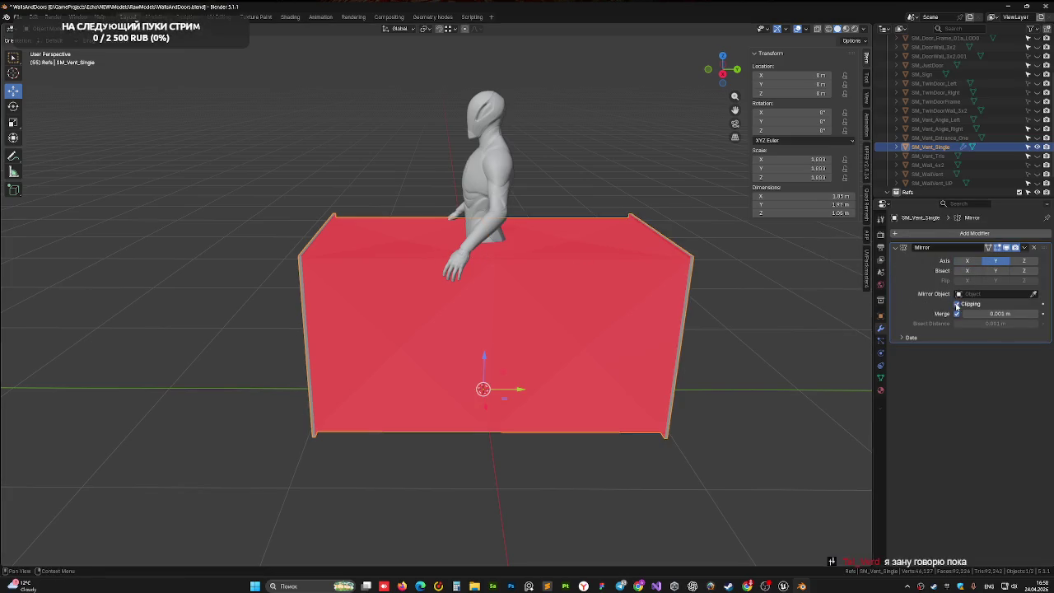
{"action": "right_click", "coordinate": [536, 271]}
{"action": "mouse_move", "coordinate": [353, 233]}
{"action": "left_mouse_down"}
{"action": "mouse_move", "coordinate": [424, 234]}
{"action": "mouse_move", "coordinate": [402, 244]}
{"action": "mouse_move", "coordinate": [388, 225]}
{"action": "mouse_move", "coordinate": [387, 241]}
{"action": "left_mouse_up"}
{"action": "scroll", "coordinate": [402, 244], "scroll_direction": "up", "scroll_amount": 3}
{"action": "key", "text": "Tab"}
Step: Select and delete the duct-end rim faces, then undo that deletion
{"action": "left_click", "coordinate": [427, 181]}
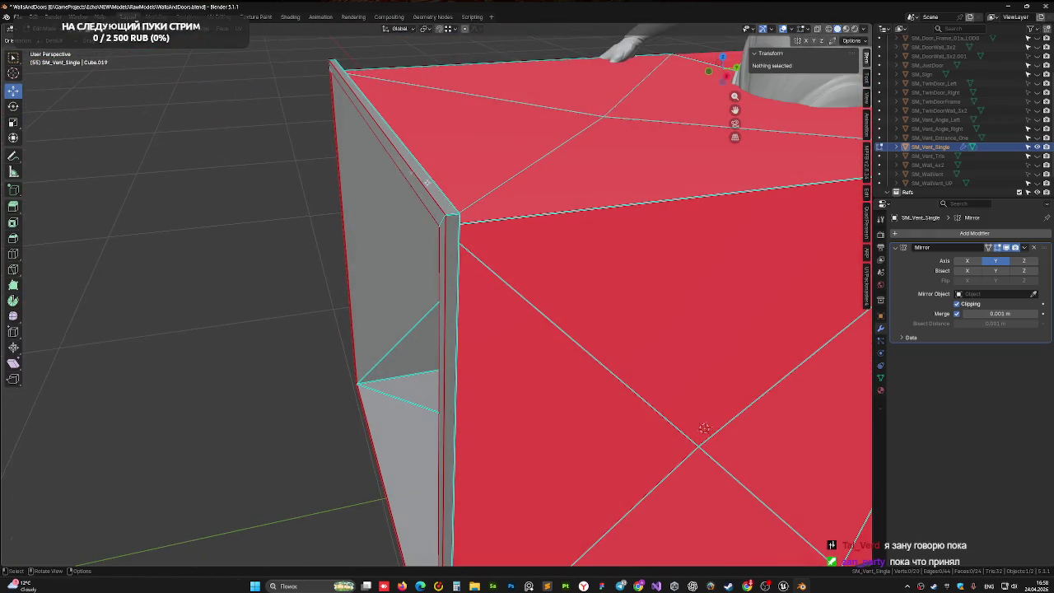
{"action": "left_click", "coordinate": [444, 206]}
{"action": "left_click", "coordinate": [451, 224], "text": "shift"}
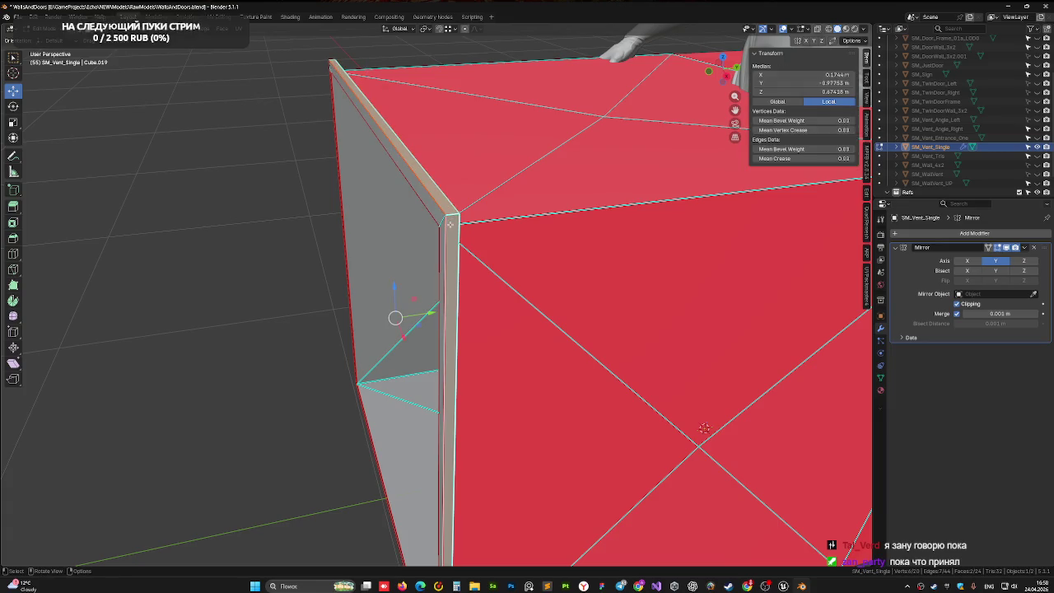
{"action": "key", "text": "ctrl+l"}
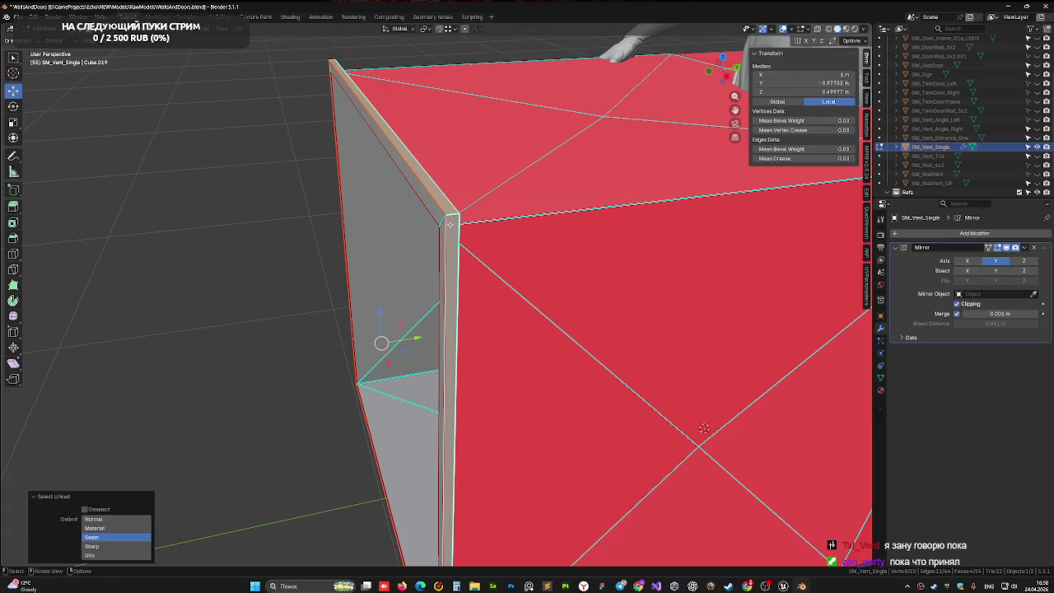
{"action": "key", "text": "x"}
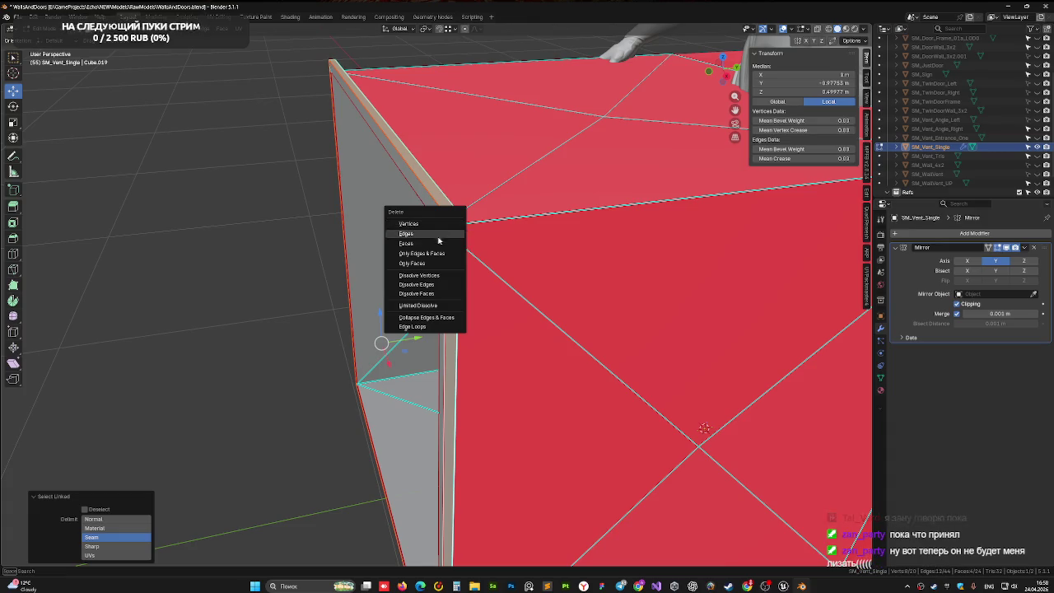
{"action": "left_click", "coordinate": [438, 239]}
{"action": "key", "text": "ctrl+z"}
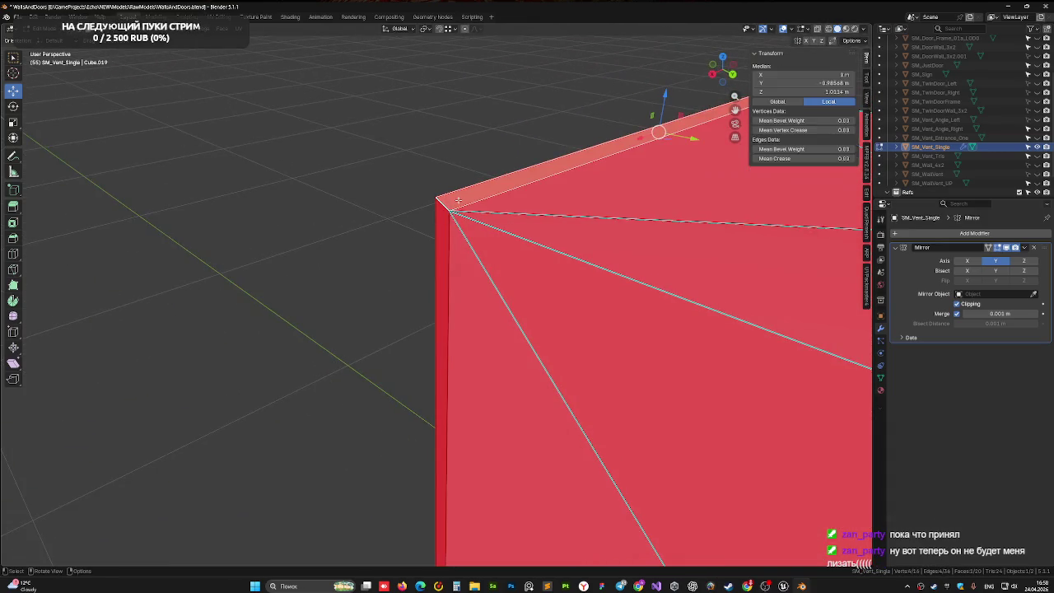
{"action": "key", "text": "ctrl+z"}
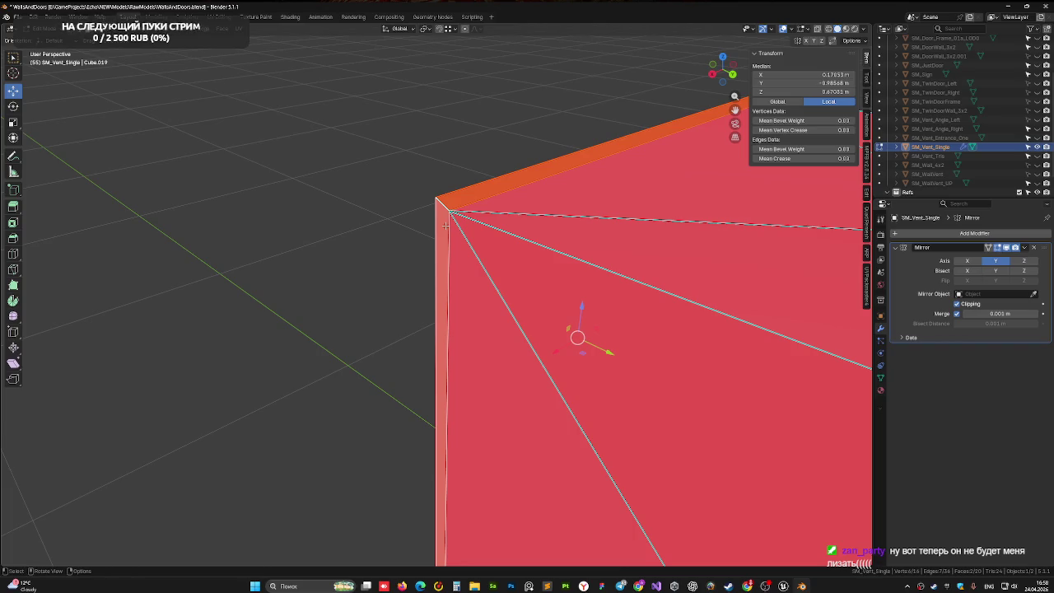
Step: Select the connected rim strip, delete those faces, and save the blend file
{"action": "key", "text": "l"}
{"action": "mouse_move", "coordinate": [429, 299]}
{"action": "left_mouse_down"}
{"action": "mouse_move", "coordinate": [696, 277]}
{"action": "mouse_move", "coordinate": [633, 242]}
{"action": "left_mouse_up"}
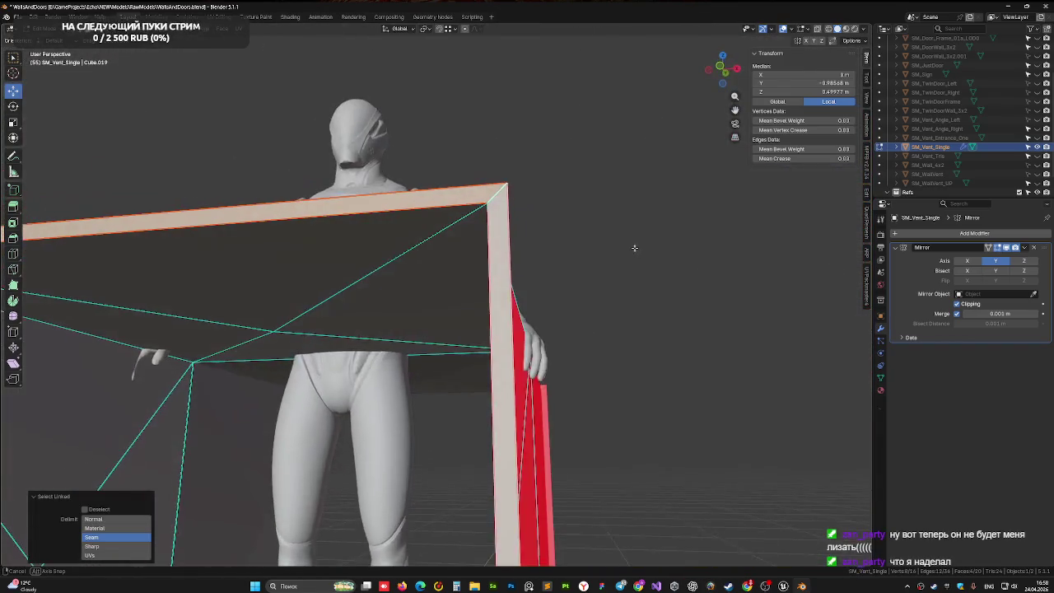
{"action": "scroll", "coordinate": [569, 384], "scroll_direction": "down", "scroll_amount": 2}
{"action": "mouse_move", "coordinate": [569, 384]}
{"action": "left_mouse_down"}
{"action": "mouse_move", "coordinate": [569, 285]}
{"action": "mouse_move", "coordinate": [574, 315]}
{"action": "mouse_move", "coordinate": [513, 301]}
{"action": "left_mouse_up"}
{"action": "key", "text": "x"}
{"action": "left_click", "coordinate": [568, 283]}
{"action": "key", "text": "ctrl+s"}
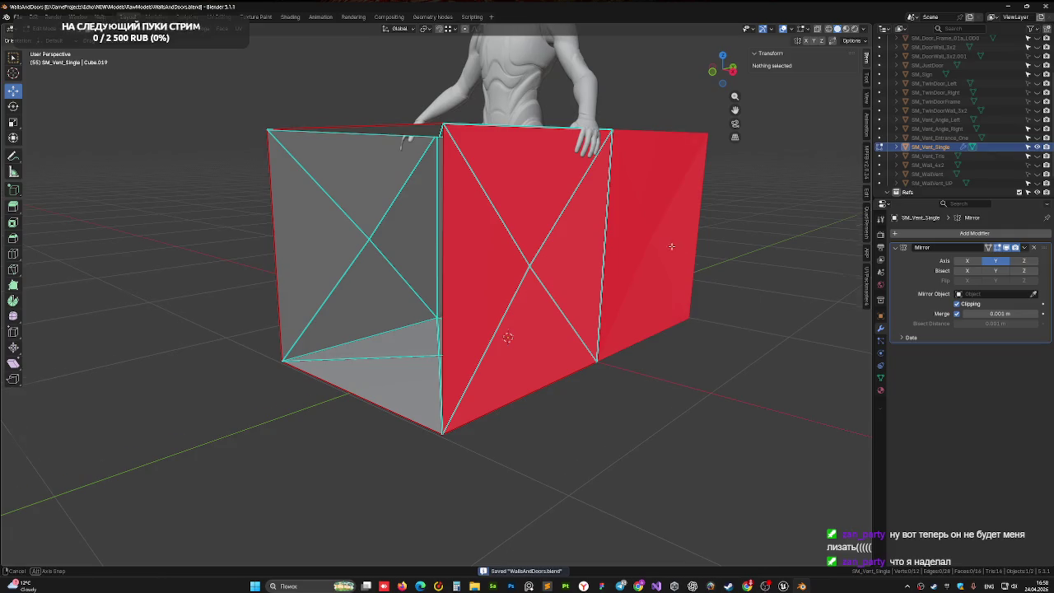
Step: Apply all transforms to SM_Vent_Single in Object Mode
{"action": "mouse_move", "coordinate": [671, 242]}
{"action": "left_mouse_down"}
{"action": "mouse_move", "coordinate": [659, 265]}
{"action": "mouse_move", "coordinate": [549, 270]}
{"action": "left_mouse_up"}
{"action": "key", "text": "Tab"}
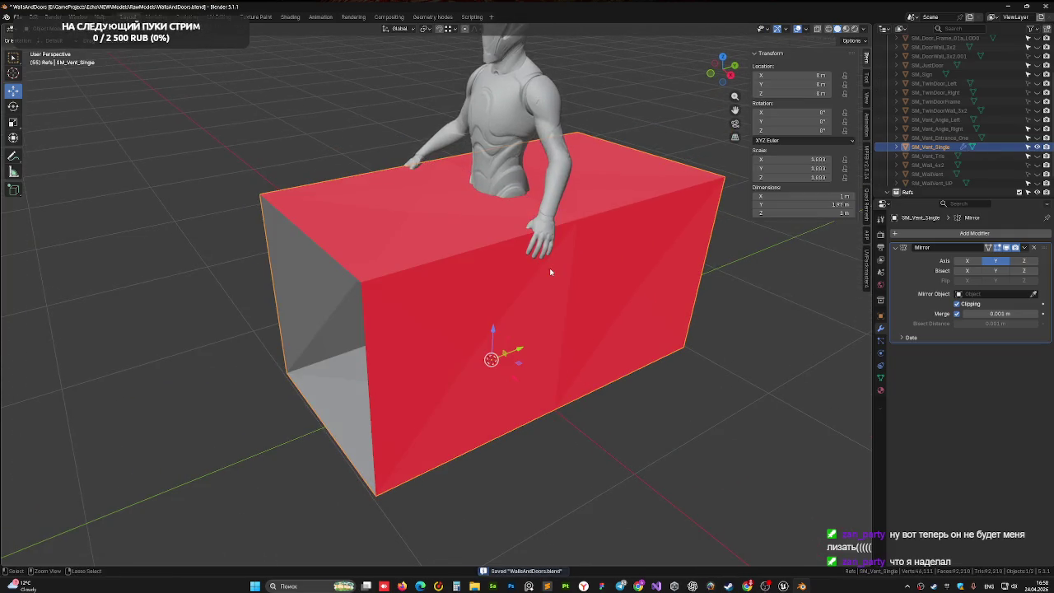
{"action": "key", "text": "ctrl+a"}
{"action": "left_click", "coordinate": [540, 295]}
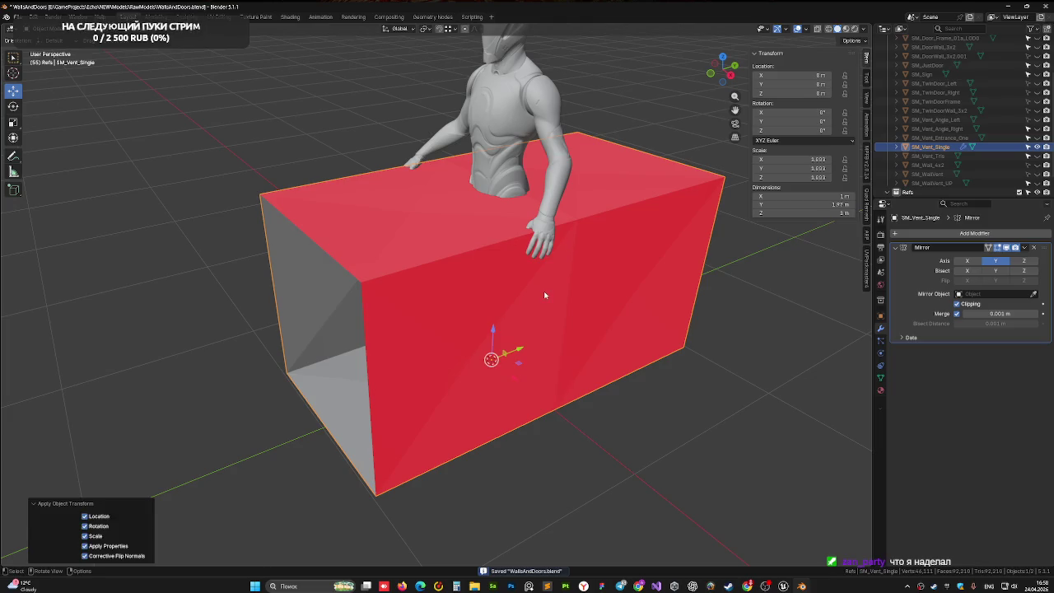
Step: Start an FBX export and browse to Environment > Doors & Frames > Ready
{"action": "left_click_drag", "start_coordinate": [608, 288], "coordinate": [95, 91]}
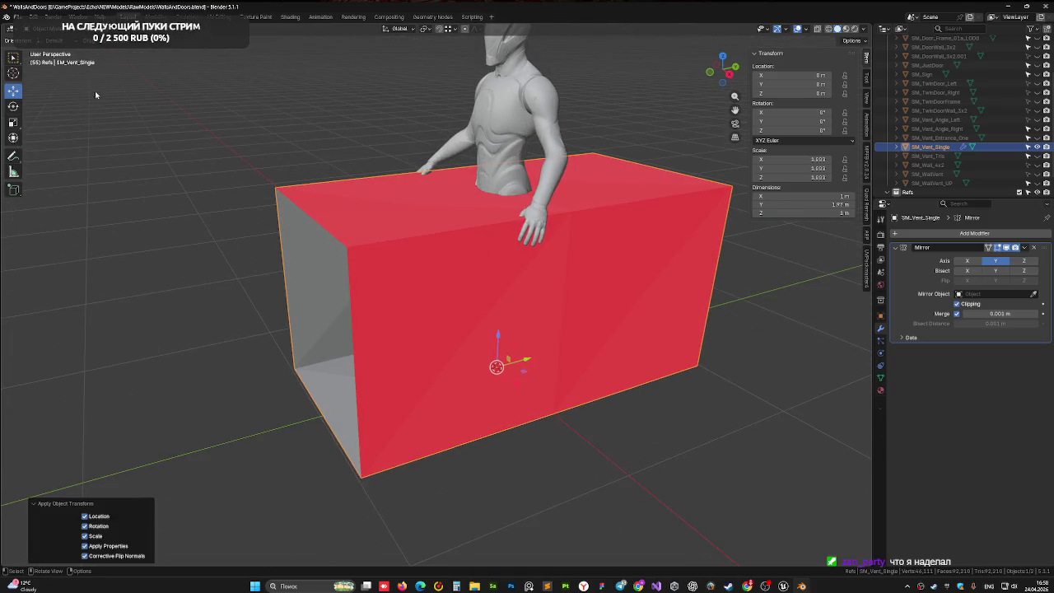
{"action": "left_click", "coordinate": [16, 17]}
{"action": "mouse_move", "coordinate": [58, 154]}
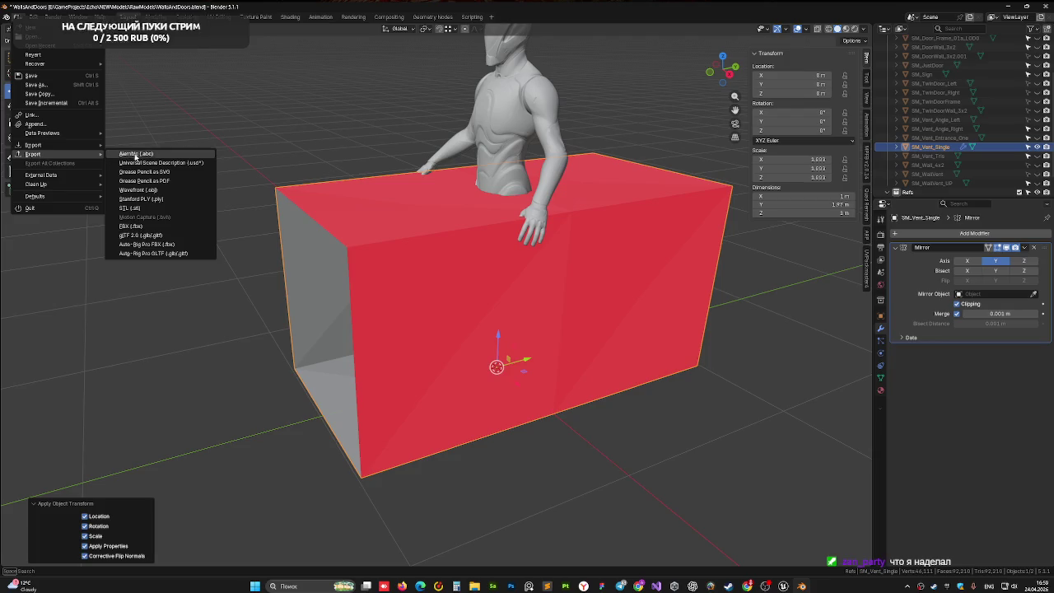
{"action": "left_click", "coordinate": [140, 225]}
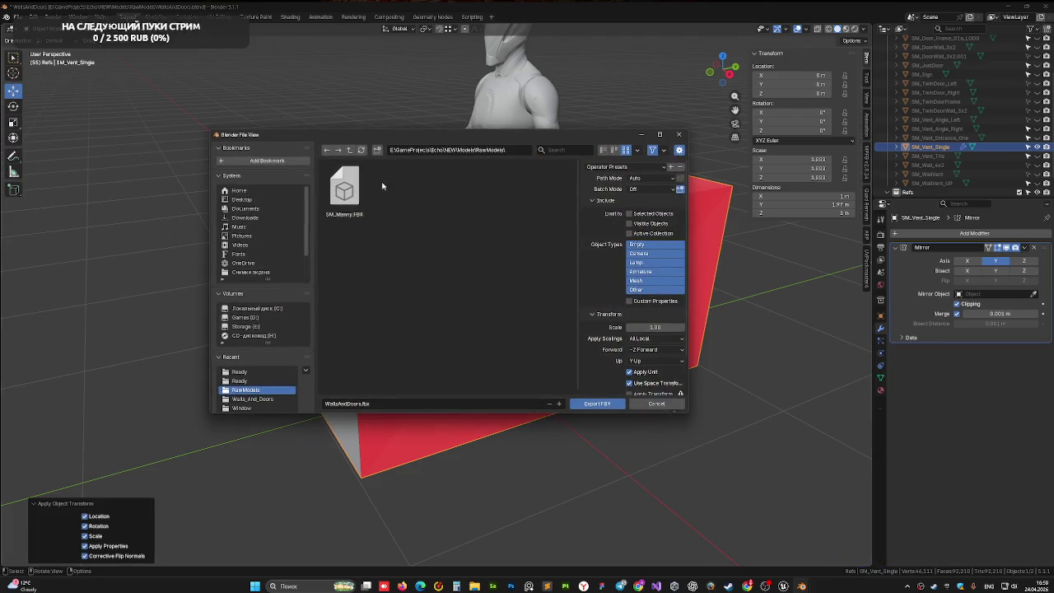
{"action": "left_click", "coordinate": [349, 151]}
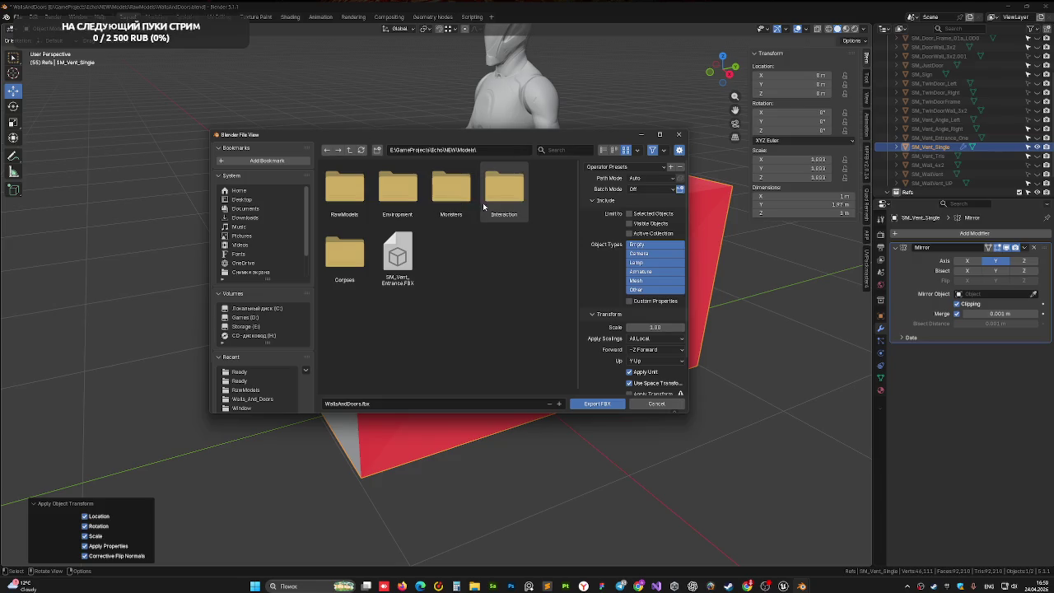
{"action": "double_click", "coordinate": [397, 190]}
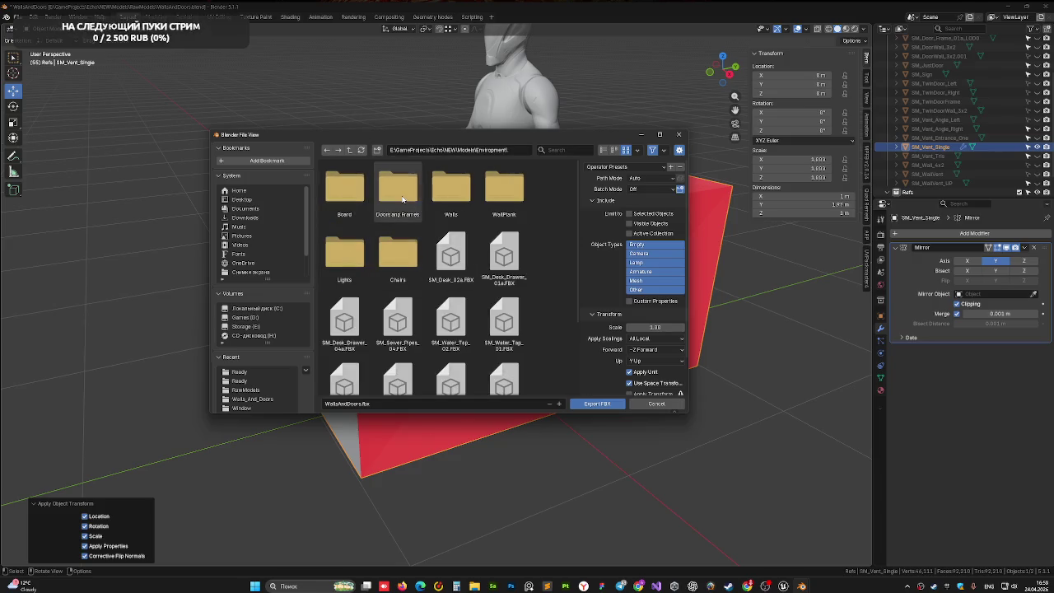
{"action": "double_click", "coordinate": [398, 189]}
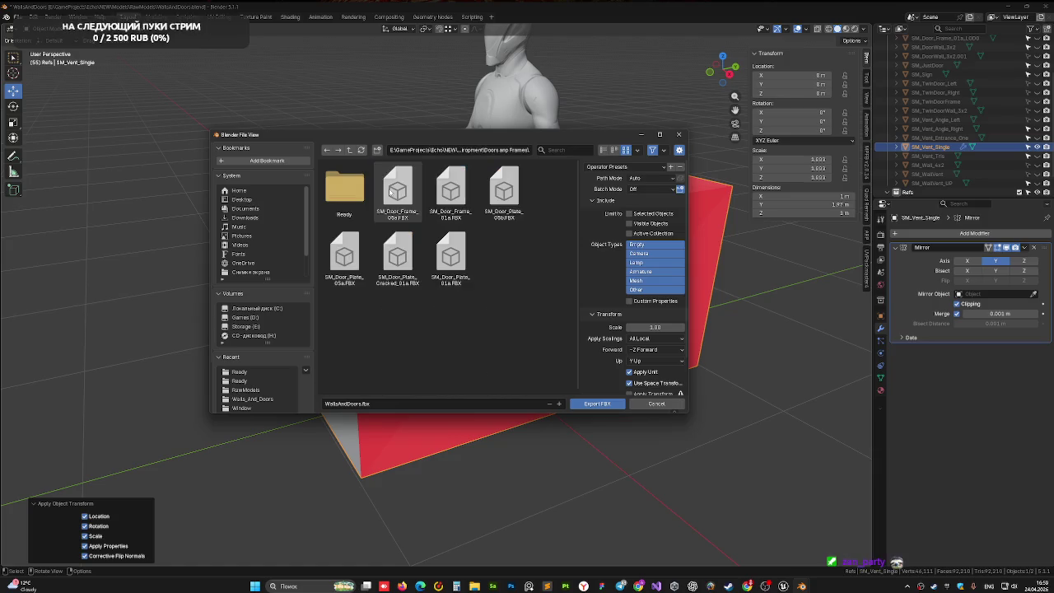
{"action": "double_click", "coordinate": [344, 189]}
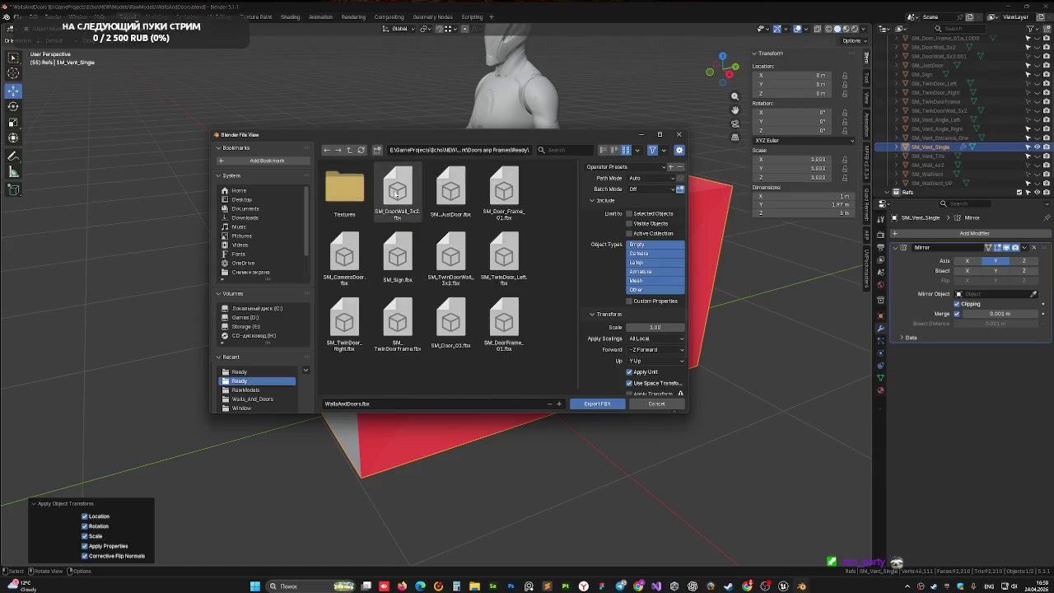
Step: Name the export SM_Vent_Single and limit it to selected mesh objects
{"action": "double_click", "coordinate": [920, 146]}
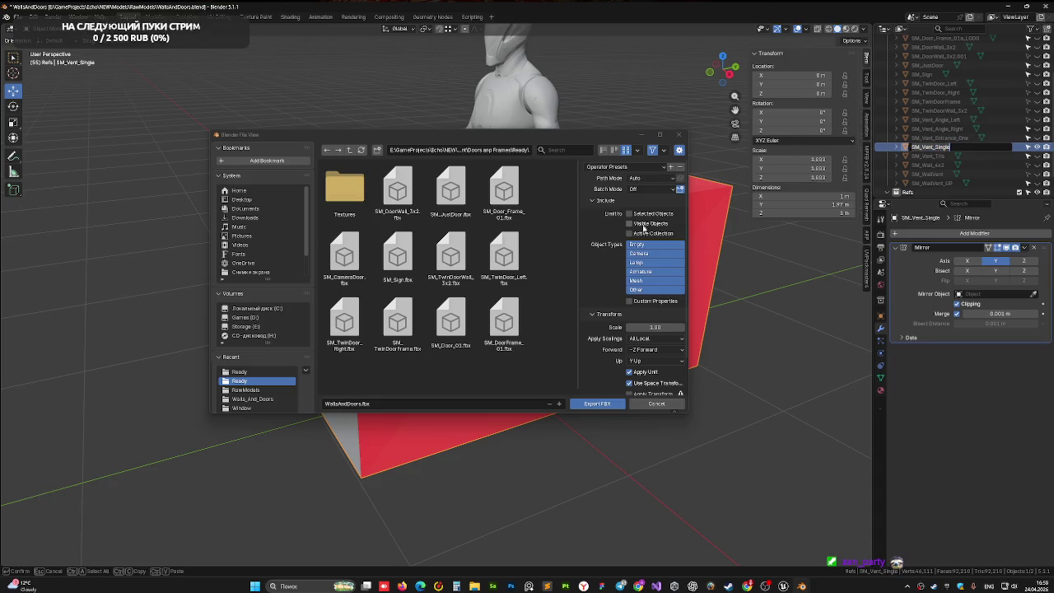
{"action": "left_click", "coordinate": [372, 403]}
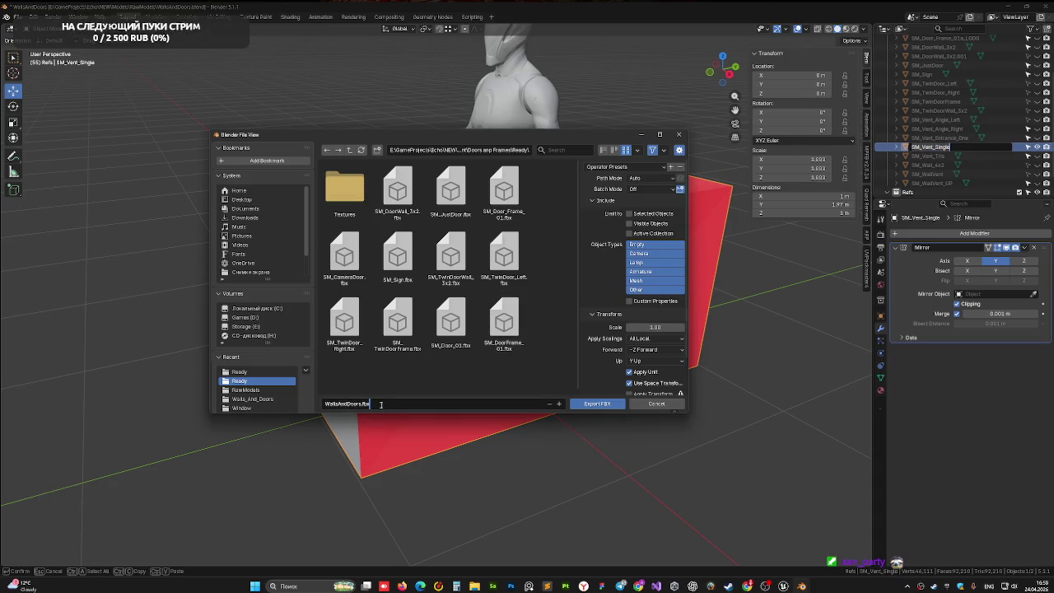
{"action": "key", "text": "ctrl+a"}
{"action": "type", "text": "SM_Vent_Single"}
{"action": "left_click", "coordinate": [629, 213]}
{"action": "left_click", "coordinate": [638, 281]}
{"action": "scroll", "coordinate": [633, 355], "scroll_direction": "down", "scroll_amount": 2}
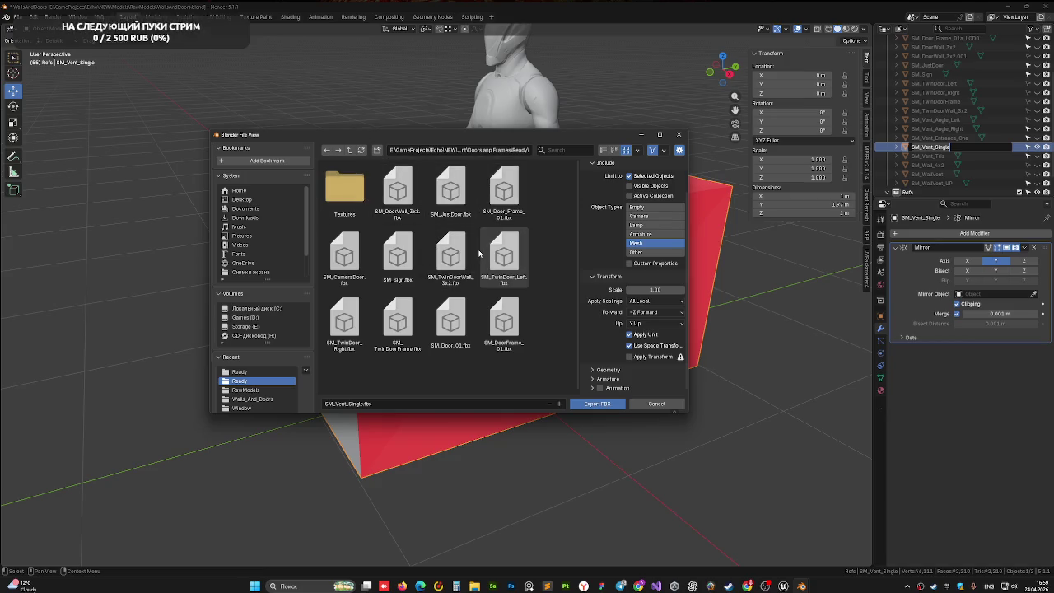
Step: Export SM_Vent_Single.fbx into the Walls > Ready folder, then quit Blender, saving the file
{"action": "left_click", "coordinate": [348, 150]}
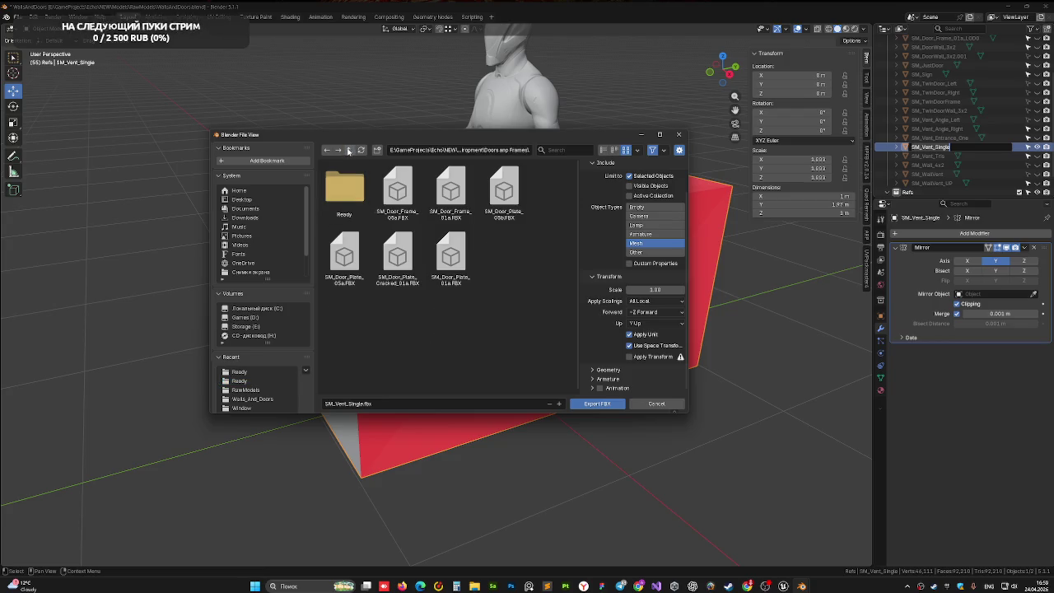
{"action": "left_click", "coordinate": [348, 150]}
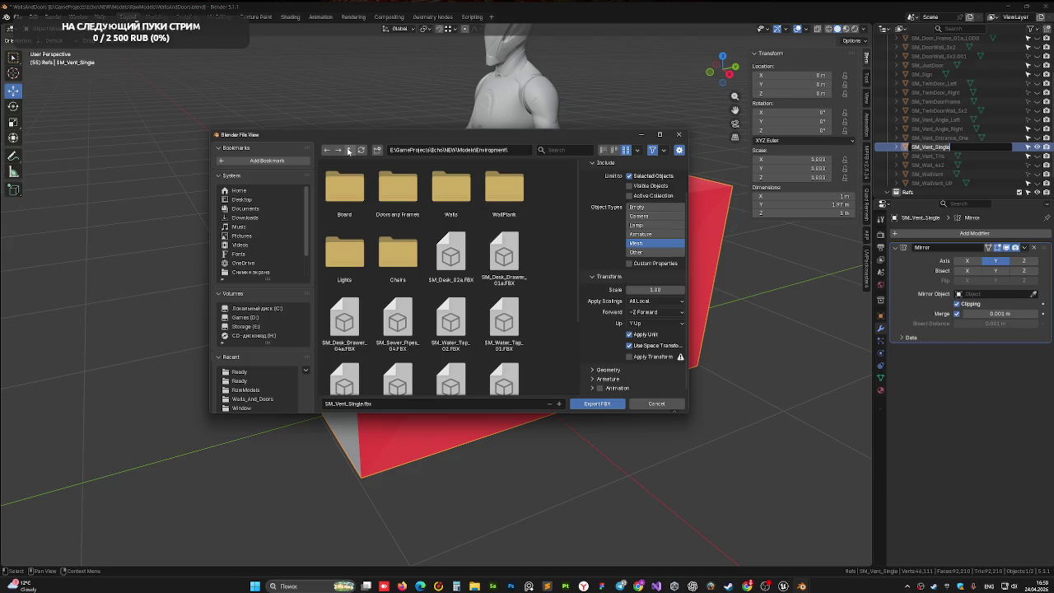
{"action": "double_click", "coordinate": [450, 190]}
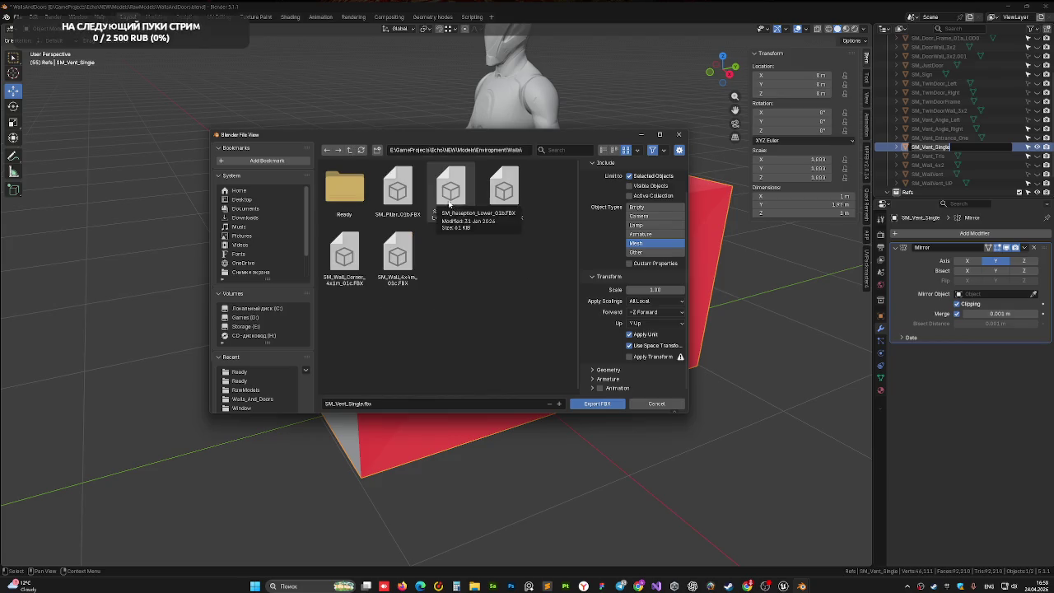
{"action": "double_click", "coordinate": [336, 201]}
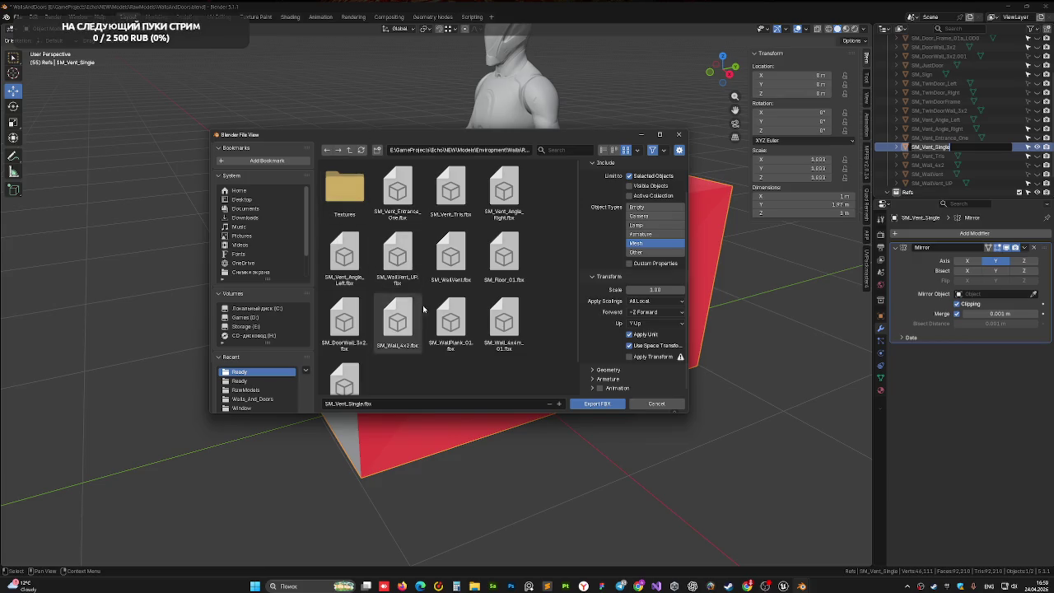
{"action": "left_click", "coordinate": [594, 404]}
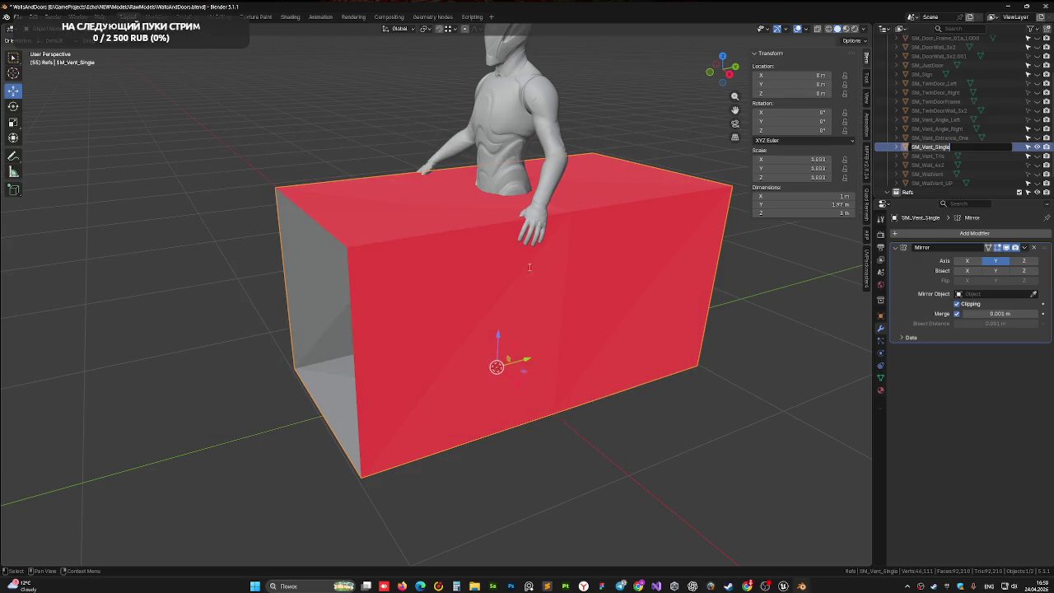
{"action": "left_click", "coordinate": [1045, 9]}
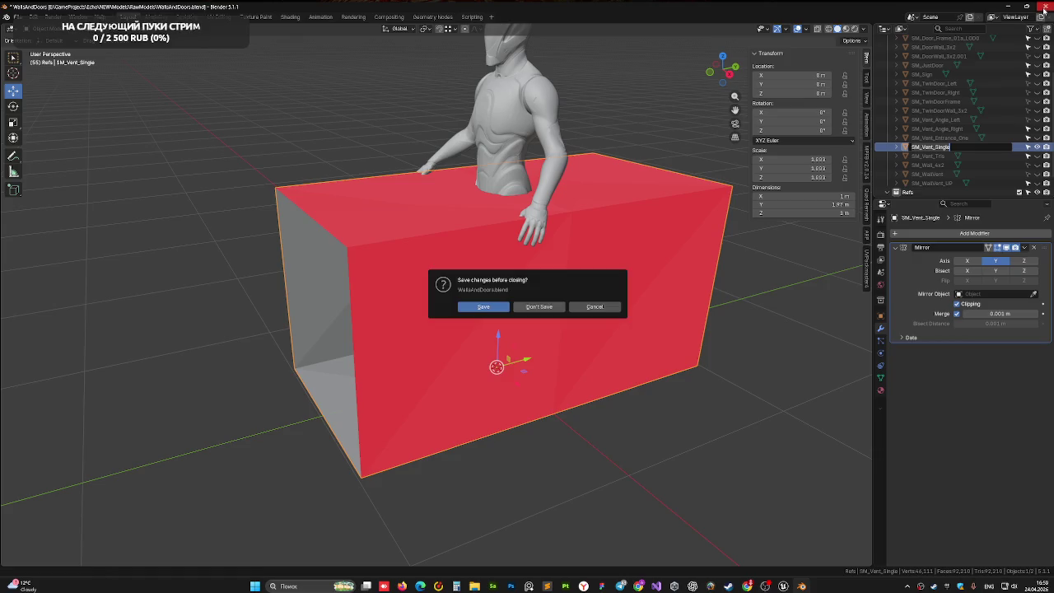
{"action": "left_click", "coordinate": [482, 306]}
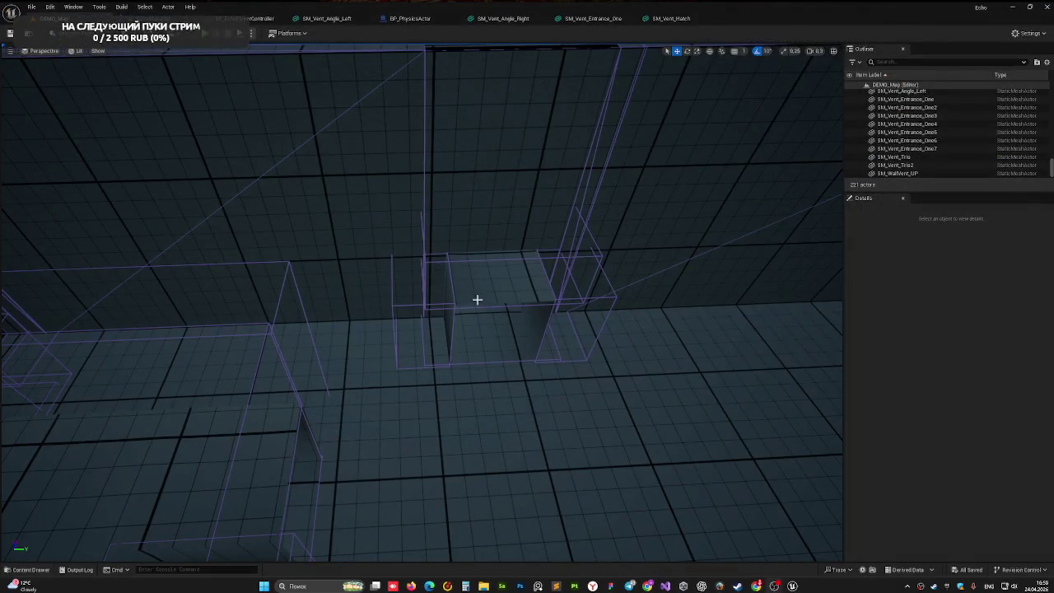
Step: Open the Vent assets folder and confirm importing SM_Vent_Single.fbx
{"action": "left_click", "coordinate": [32, 569]}
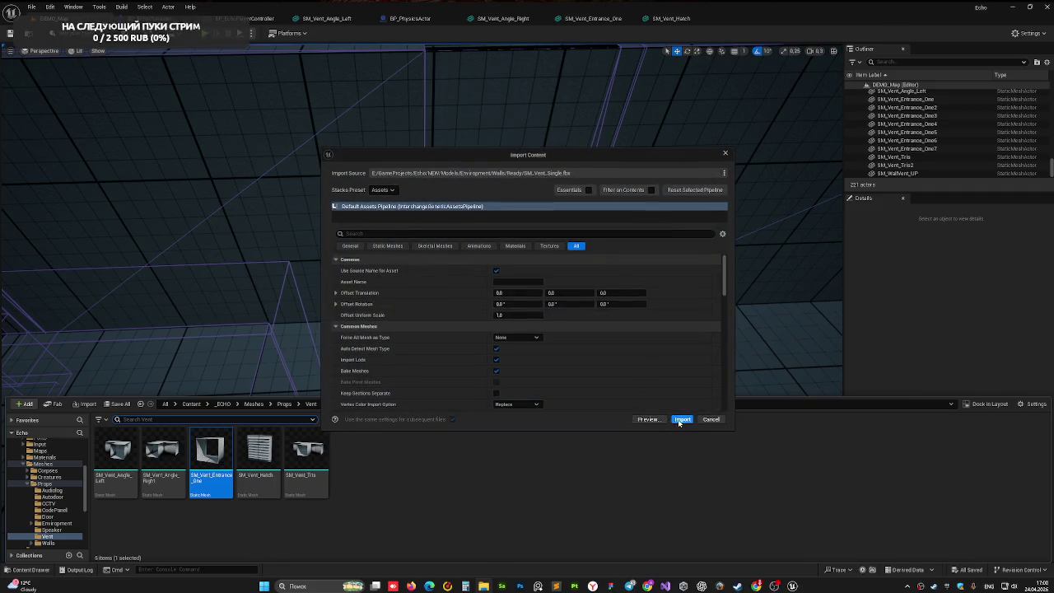
{"action": "left_click", "coordinate": [682, 419]}
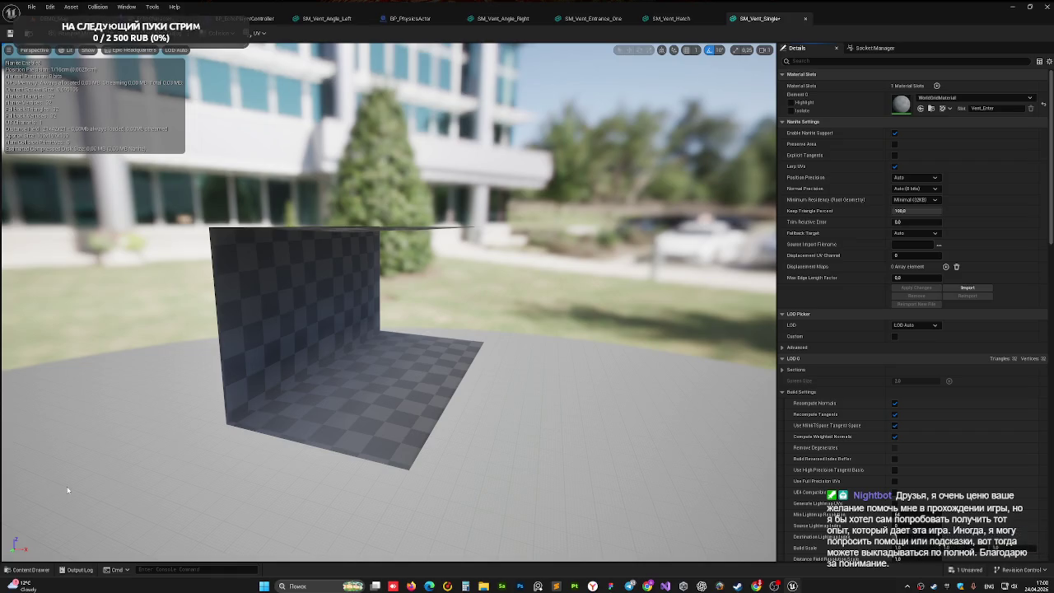
Step: Assign the MI_Vent material to Element 0 of SM_Vent_Single
{"action": "left_click", "coordinate": [30, 569]}
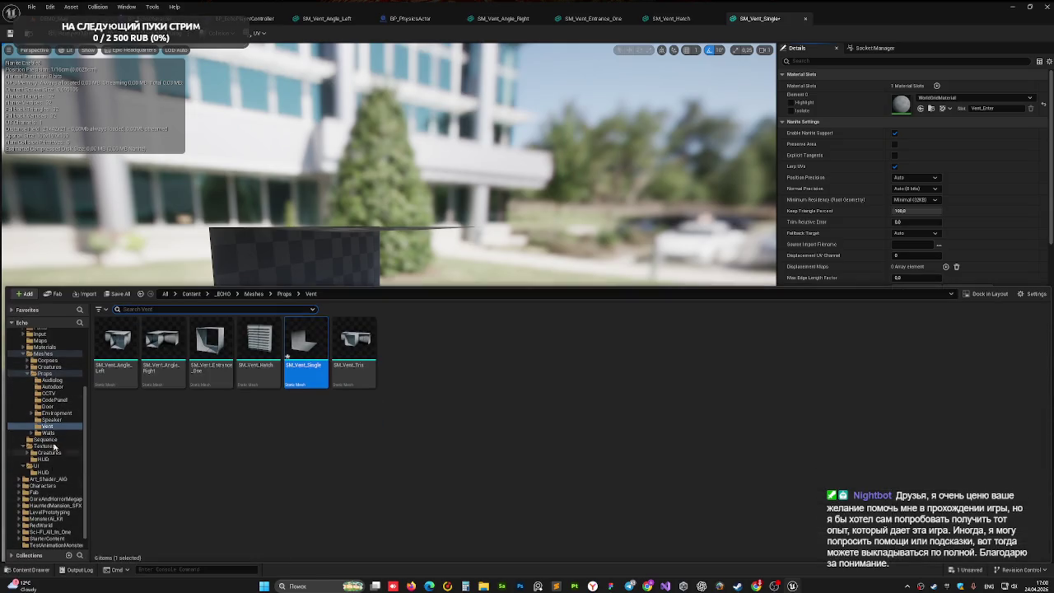
{"action": "left_click", "coordinate": [44, 347]}
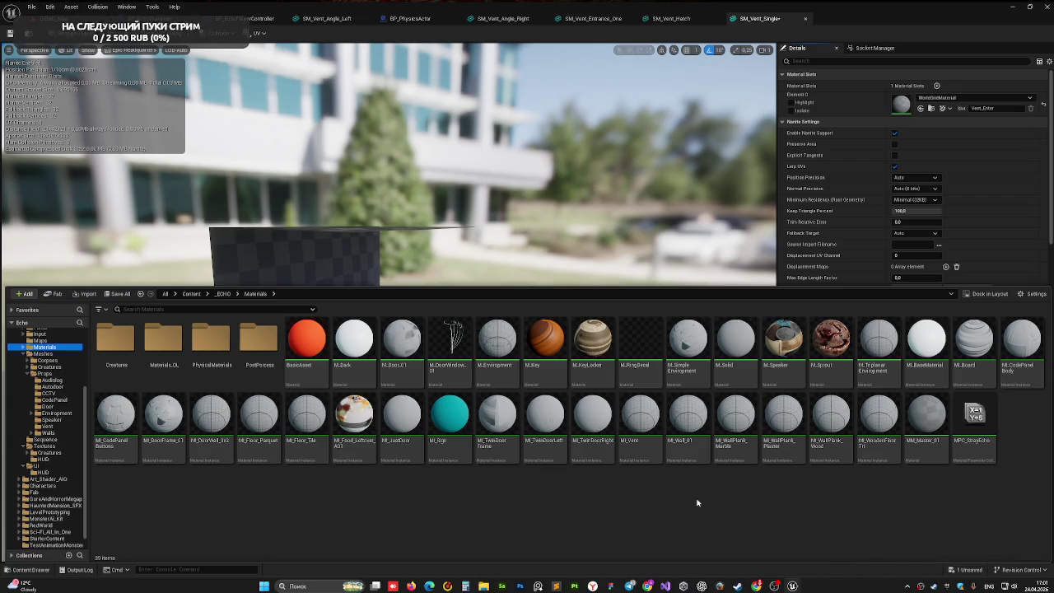
{"action": "left_click", "coordinate": [637, 441]}
{"action": "left_click", "coordinate": [921, 112]}
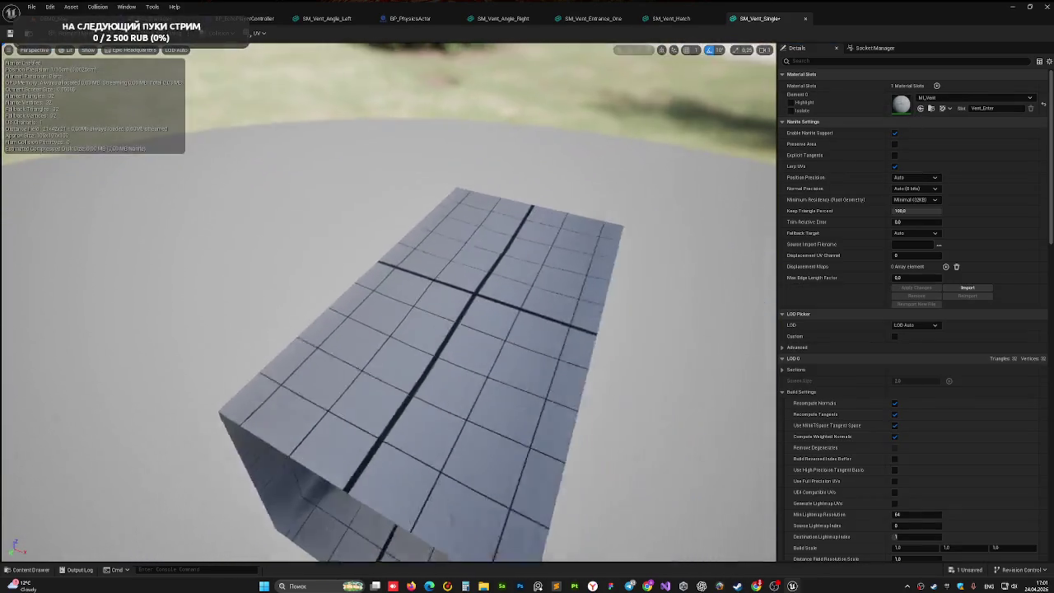
{"action": "left_click_drag", "start_coordinate": [540, 269], "coordinate": [542, 265]}
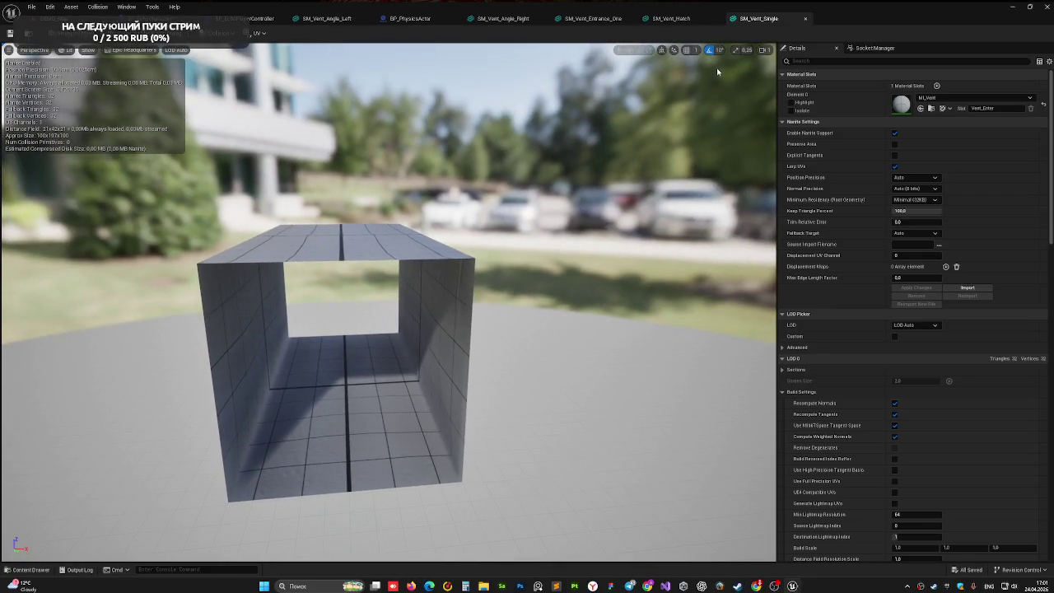
Step: Switch the mesh viewport to the Top view, then to the orthographic Right view
{"action": "left_click", "coordinate": [38, 53]}
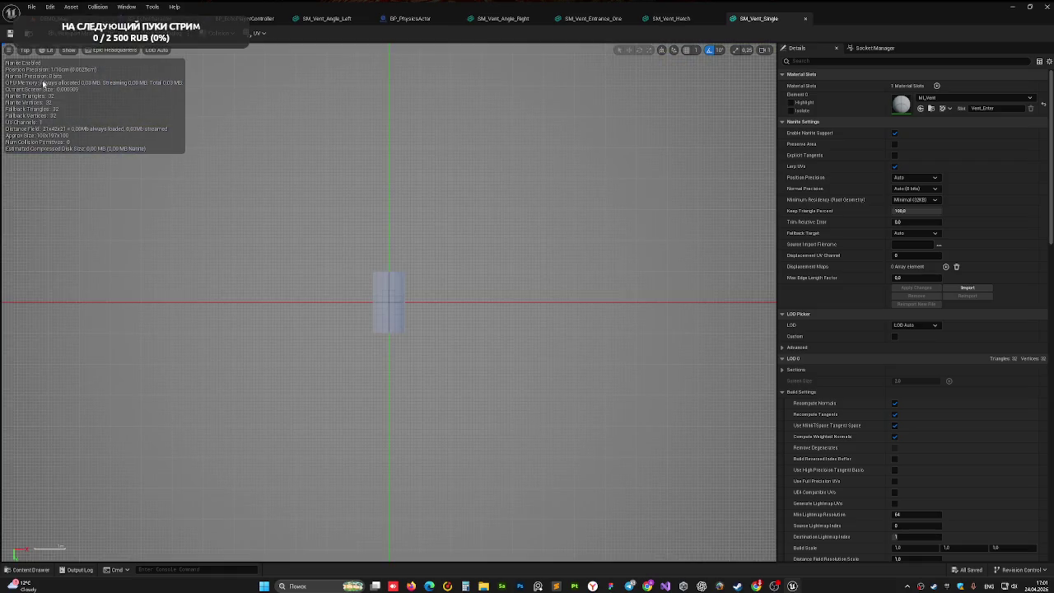
{"action": "left_click", "coordinate": [44, 82]}
{"action": "left_click", "coordinate": [24, 51]}
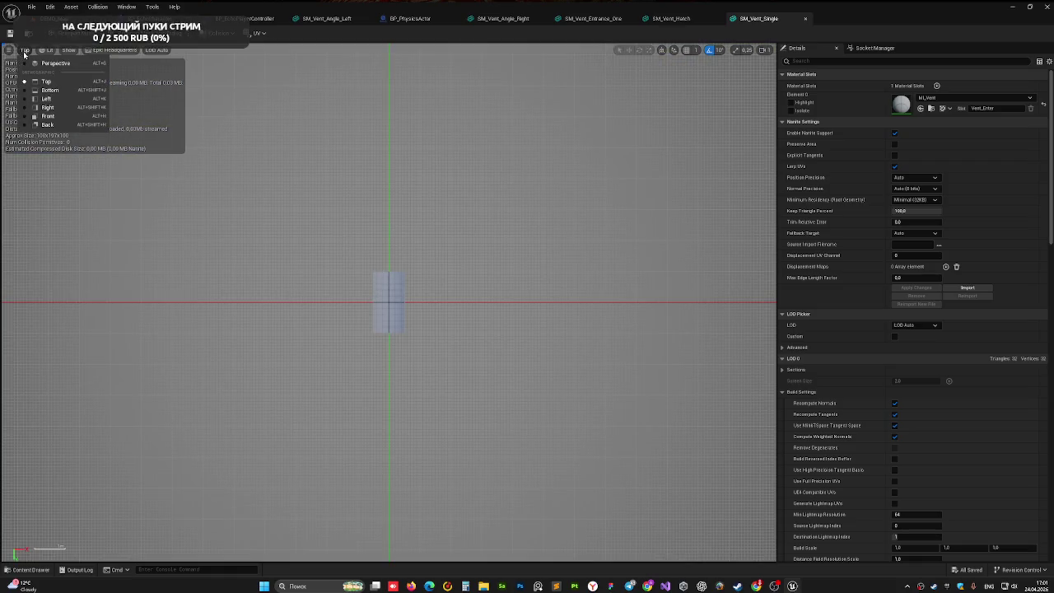
{"action": "left_click", "coordinate": [52, 108]}
{"action": "scroll", "coordinate": [380, 273], "scroll_direction": "up", "scroll_amount": 2}
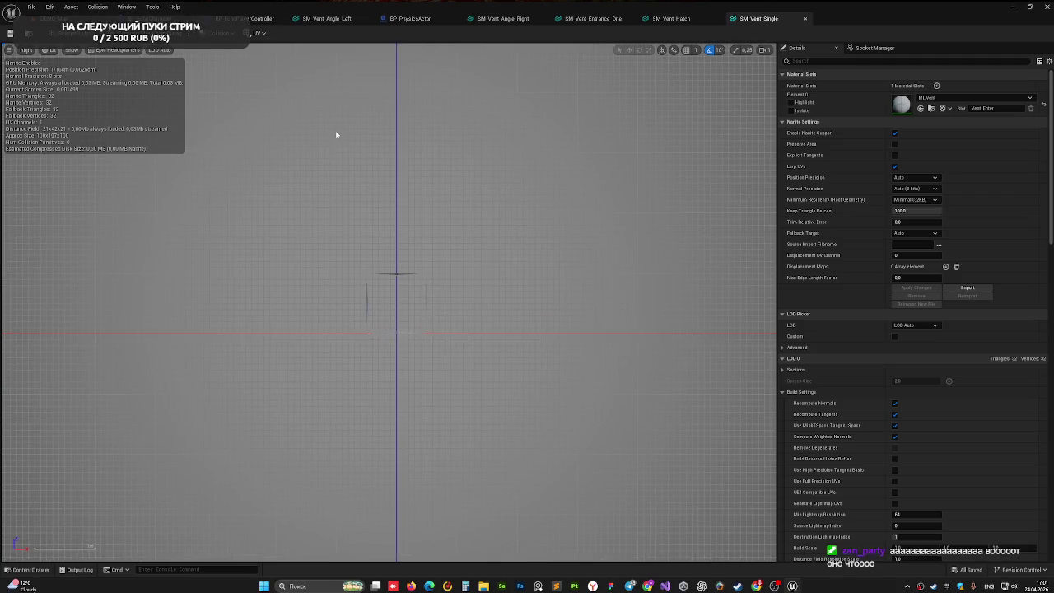
{"action": "left_click", "coordinate": [221, 33]}
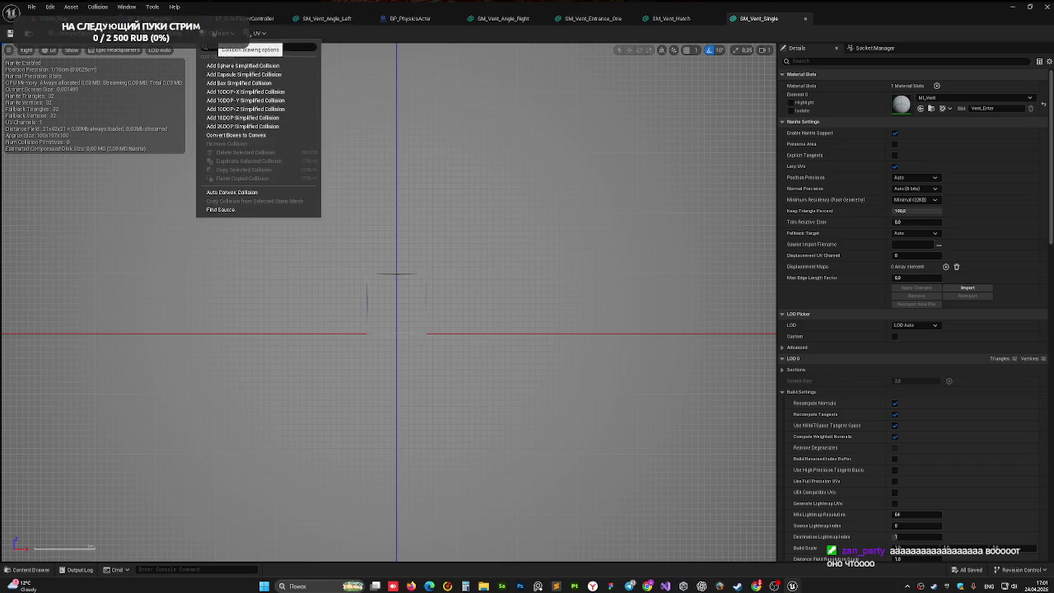
Step: Add a box simplified collision and move it onto the vent's top wall
{"action": "left_click", "coordinate": [240, 84]}
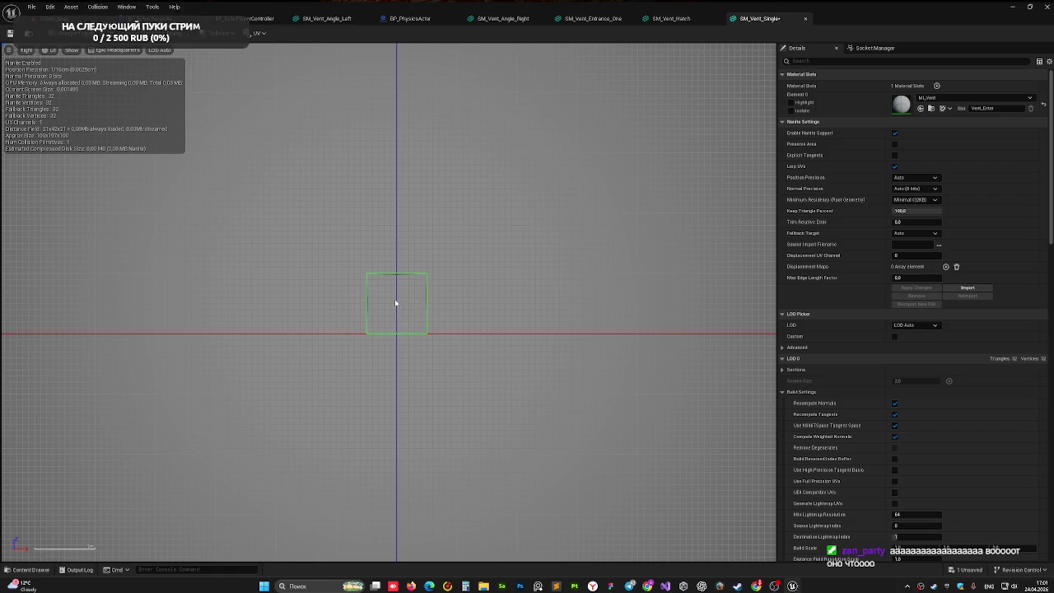
{"action": "left_click", "coordinate": [389, 277]}
{"action": "left_click_drag", "start_coordinate": [395, 272], "coordinate": [396, 216]}
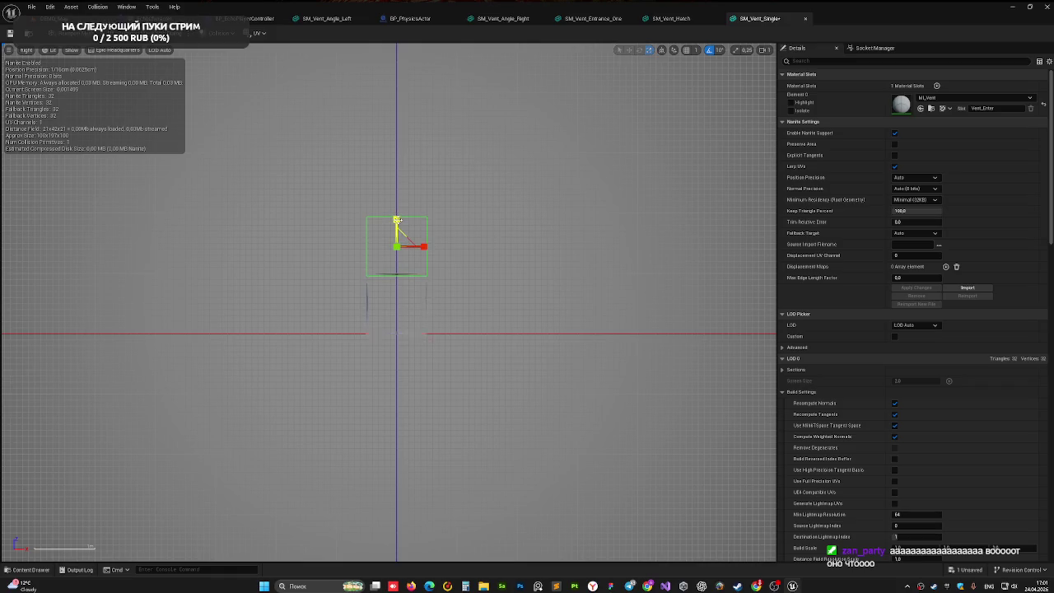
{"action": "key", "text": "w"}
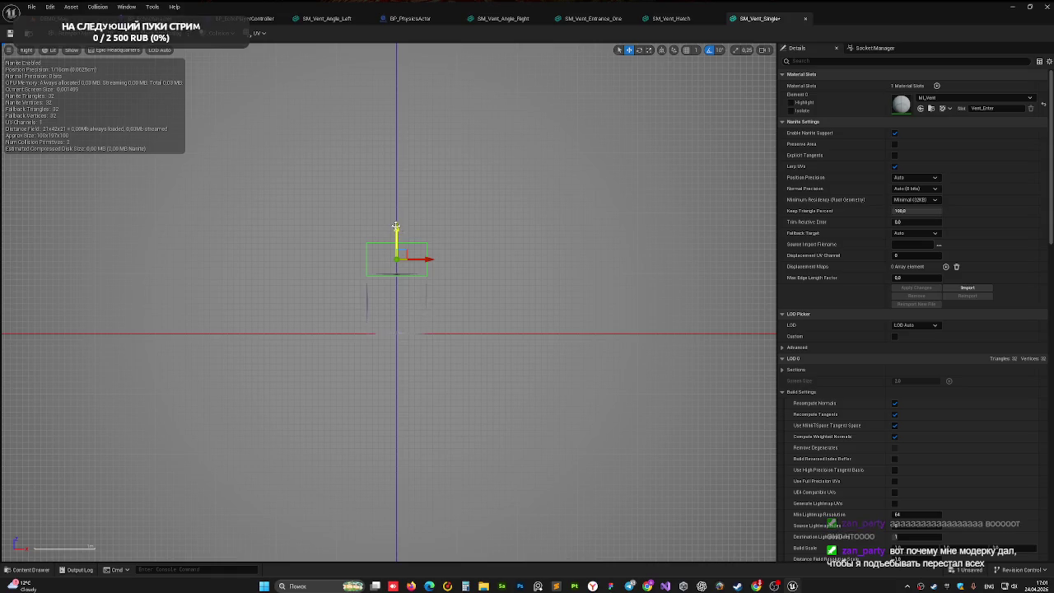
Step: Duplicate the collision box onto the bottom, right and left walls, then save the mesh
{"action": "left_click_drag", "start_coordinate": [396, 225], "coordinate": [396, 313]}
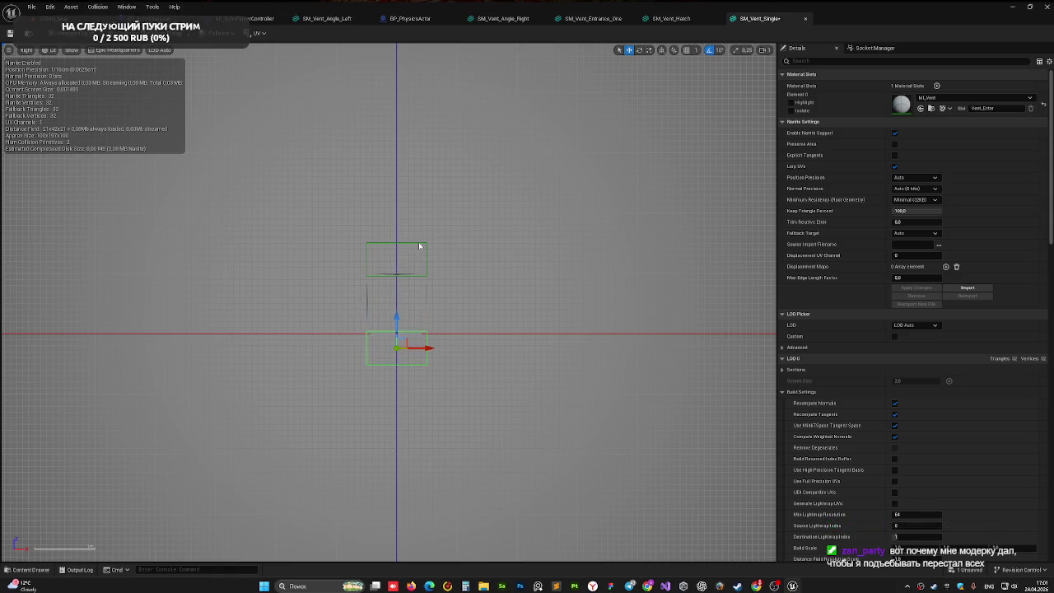
{"action": "left_click_drag", "start_coordinate": [425, 348], "coordinate": [487, 348]}
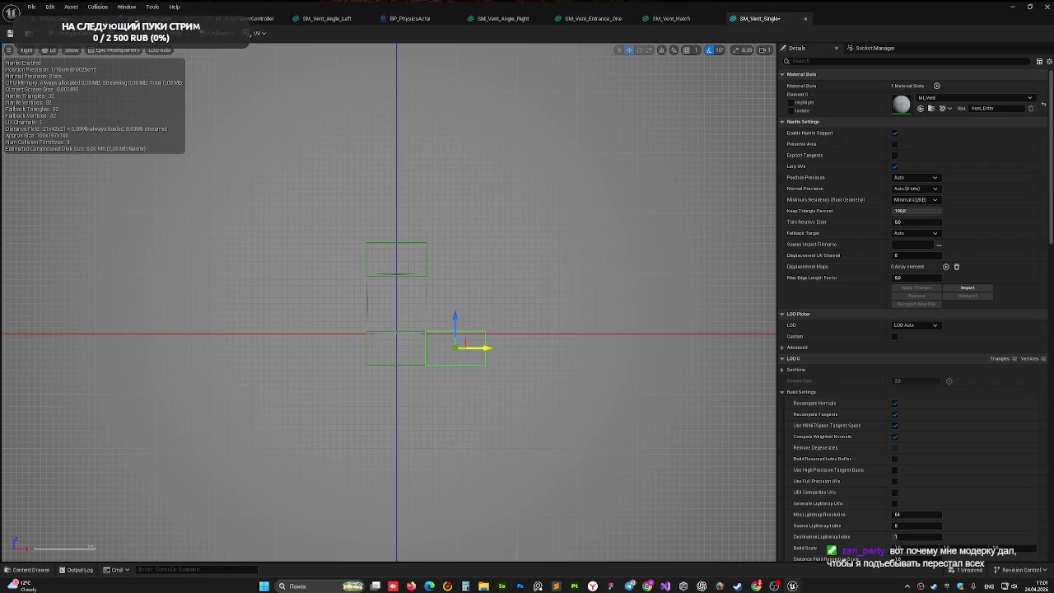
{"action": "mouse_move", "coordinate": [450, 317]}
{"action": "left_mouse_down"}
{"action": "mouse_move", "coordinate": [455, 271]}
{"action": "mouse_move", "coordinate": [476, 303]}
{"action": "left_mouse_up"}
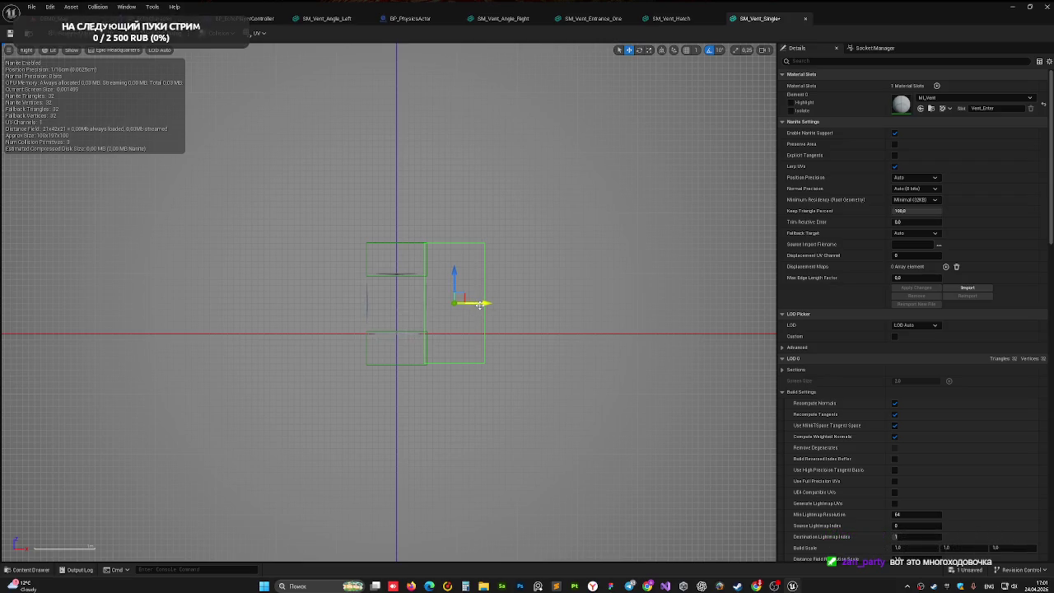
{"action": "left_click_drag", "start_coordinate": [479, 305], "coordinate": [366, 304]}
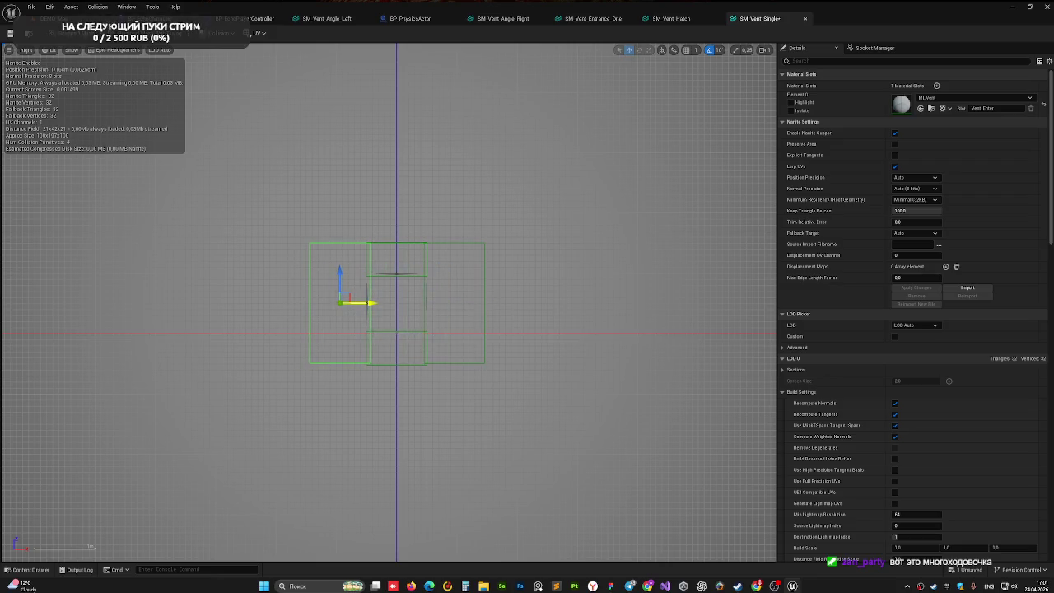
{"action": "left_click", "coordinate": [579, 331]}
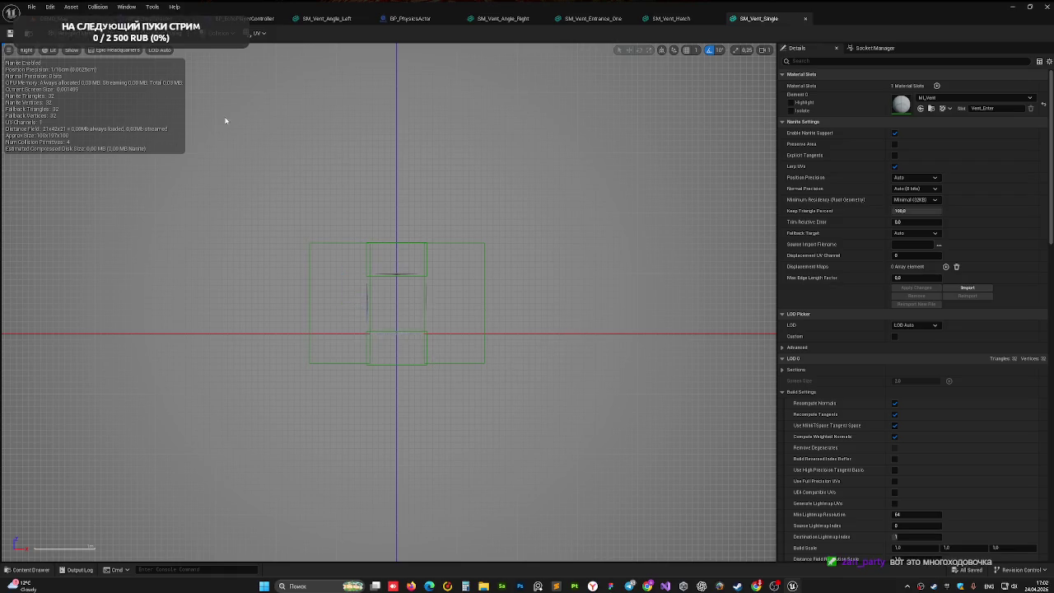
Step: Place SM_Vent_Single from the Vent folder into the level near SM_Vent_Entrance_One6
{"action": "left_click", "coordinate": [73, 17]}
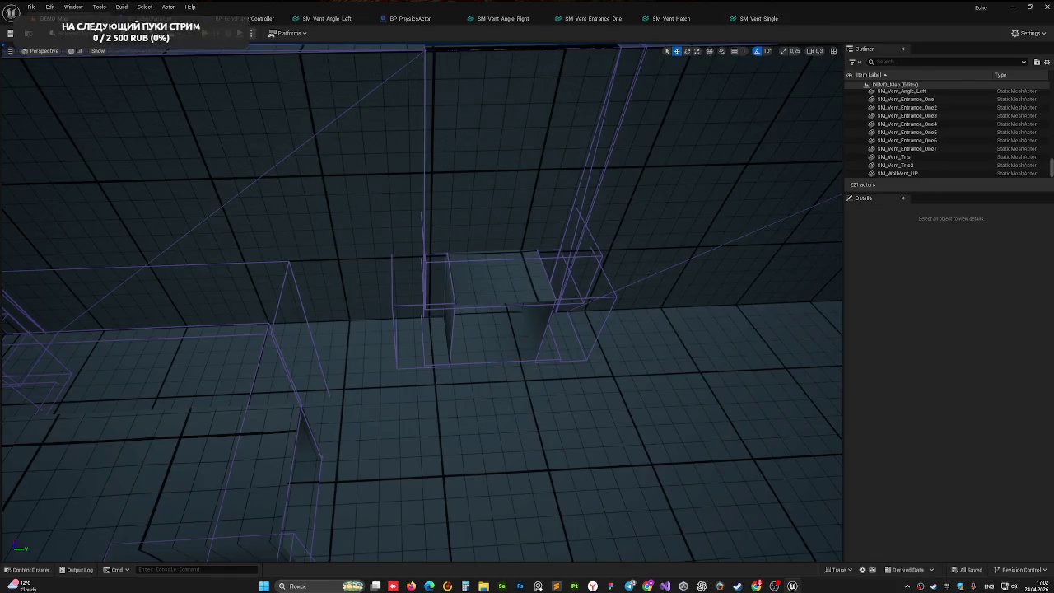
{"action": "double_click", "coordinate": [906, 140]}
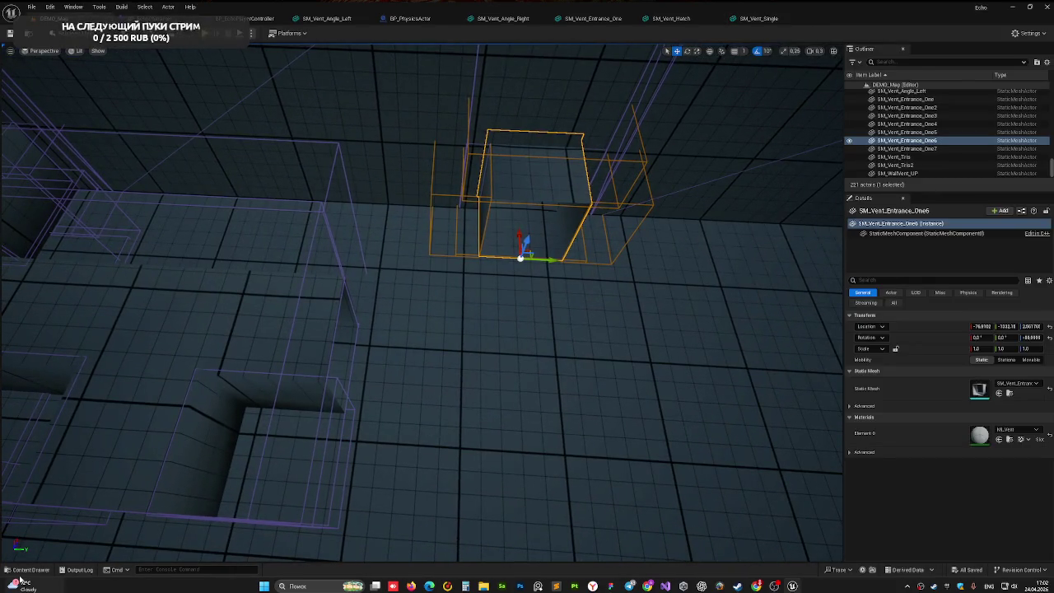
{"action": "left_click", "coordinate": [28, 569]}
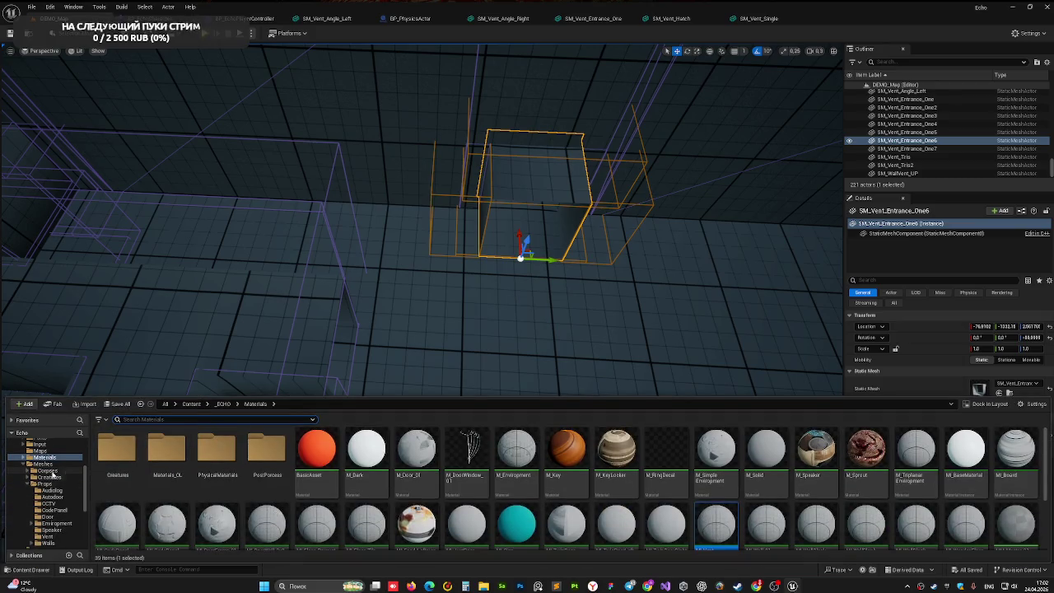
{"action": "scroll", "coordinate": [52, 475], "scroll_direction": "up", "scroll_amount": 2}
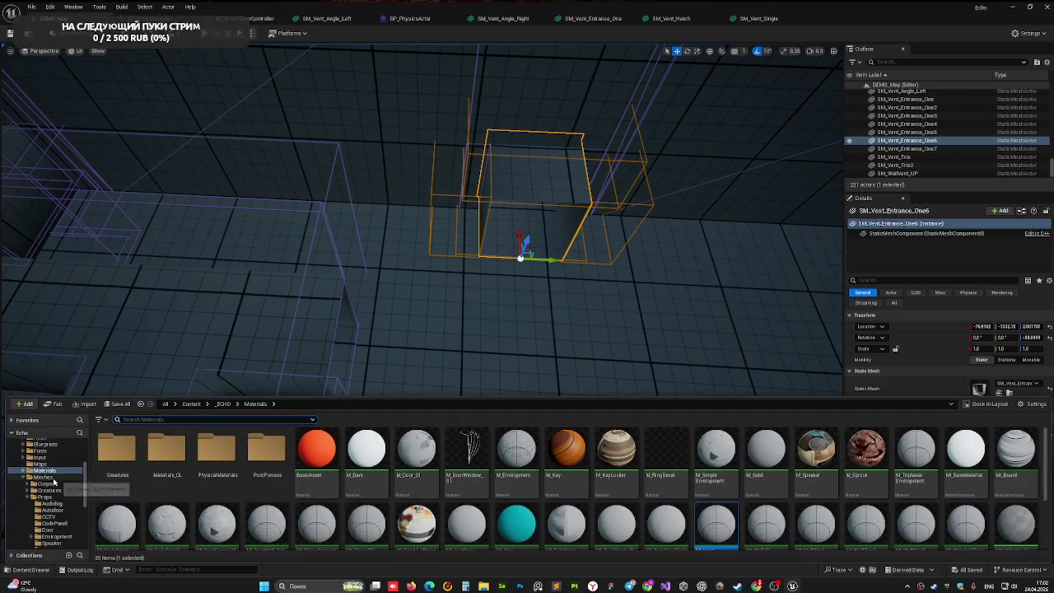
{"action": "scroll", "coordinate": [58, 489], "scroll_direction": "down", "scroll_amount": 5}
{"action": "left_click", "coordinate": [48, 471]}
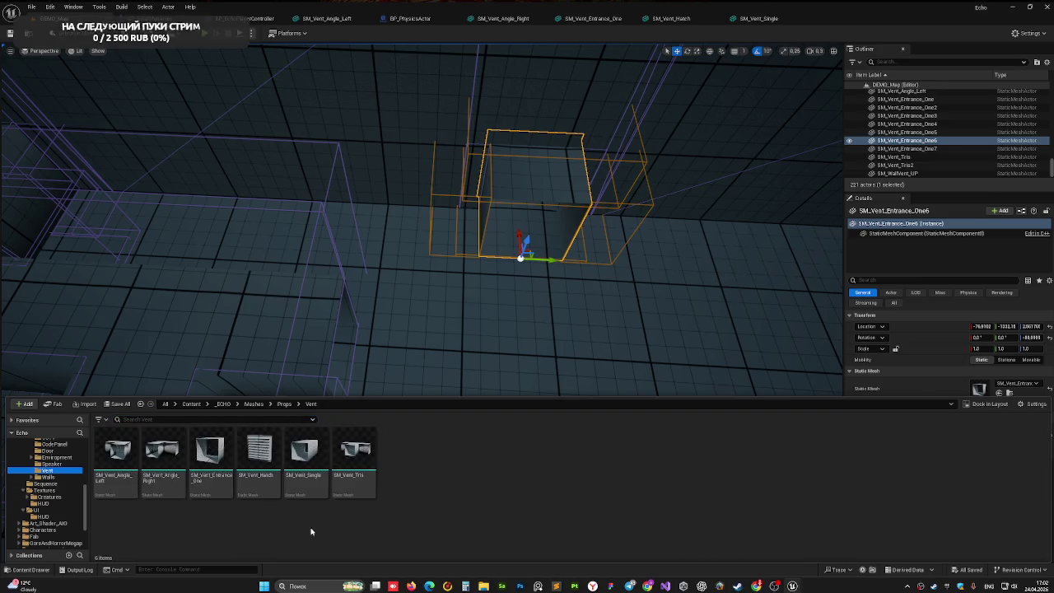
{"action": "mouse_move", "coordinate": [301, 457]}
{"action": "left_mouse_down"}
{"action": "mouse_move", "coordinate": [661, 235]}
{"action": "mouse_move", "coordinate": [542, 413]}
{"action": "mouse_move", "coordinate": [567, 403]}
{"action": "left_mouse_up"}
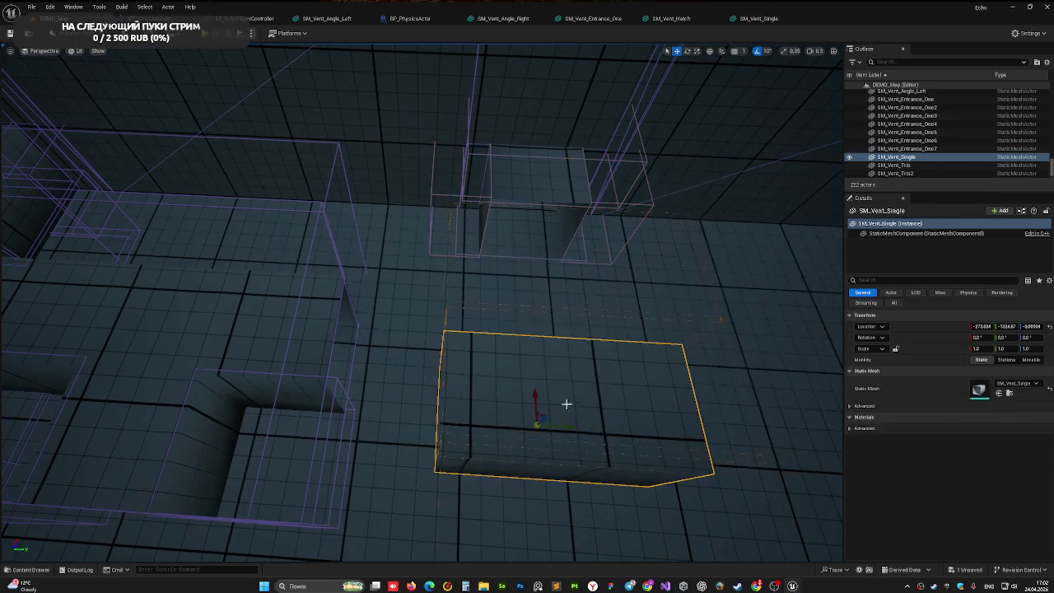
Step: Orbit around the new vent box and frame it up close
{"action": "mouse_move", "coordinate": [489, 387]}
{"action": "left_mouse_down"}
{"action": "mouse_move", "coordinate": [489, 350]}
{"action": "mouse_move", "coordinate": [489, 387]}
{"action": "left_mouse_up"}
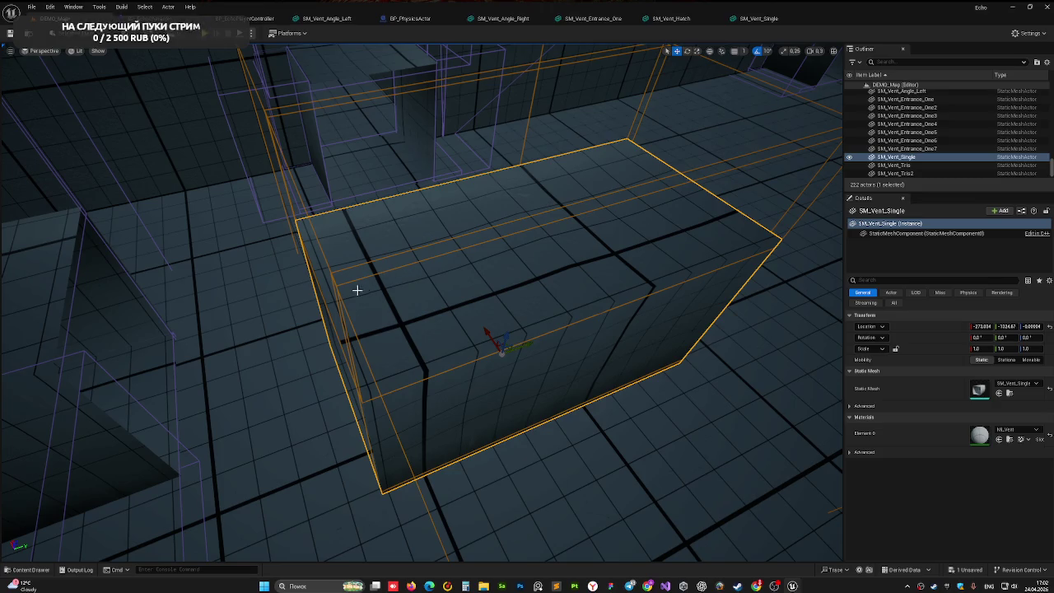
{"action": "mouse_move", "coordinate": [424, 283]}
{"action": "left_mouse_down"}
{"action": "mouse_move", "coordinate": [431, 376]}
{"action": "mouse_move", "coordinate": [419, 337]}
{"action": "mouse_move", "coordinate": [487, 346]}
{"action": "mouse_move", "coordinate": [501, 304]}
{"action": "mouse_move", "coordinate": [602, 240]}
{"action": "left_mouse_up"}
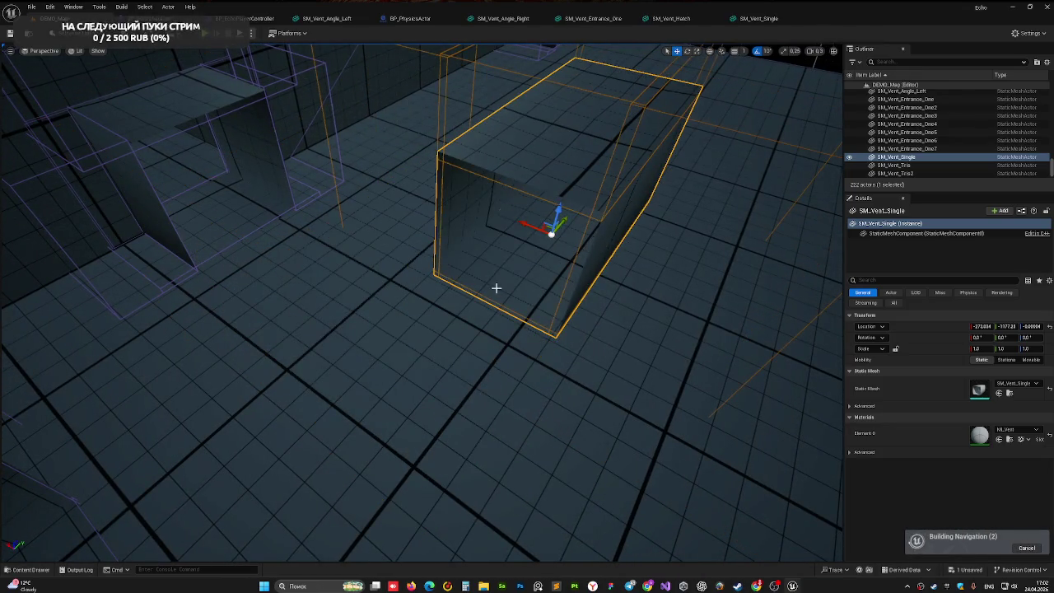
{"action": "key", "text": "f"}
{"action": "type", "text": "de"}
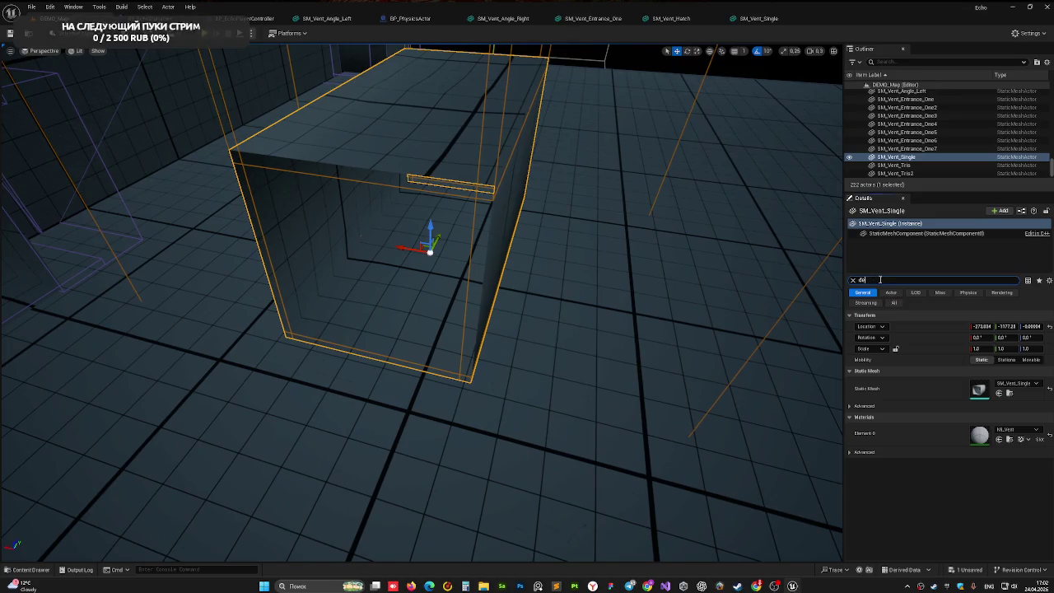
Step: Enable Render CustomDepth Pass on the vent with a stencil value of 2
{"action": "type", "text": "p"}
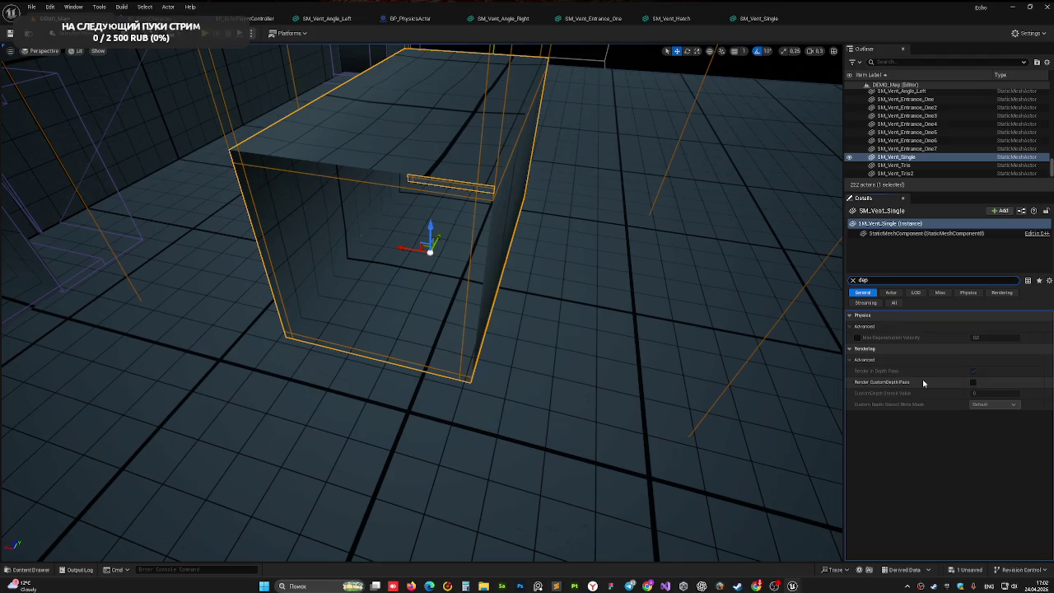
{"action": "left_click", "coordinate": [973, 382]}
{"action": "type", "text": "2"}
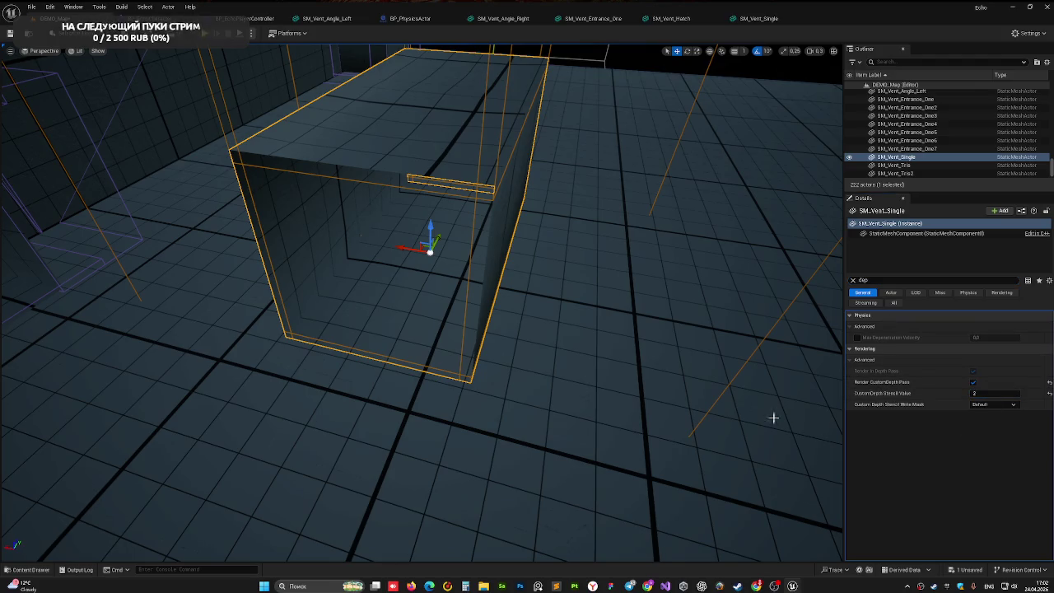
{"action": "left_click", "coordinate": [774, 419]}
Step: Save the level and test the outline in a Play in Editor session
{"action": "key", "text": "ctrl+s"}
{"action": "key", "text": "alt+p"}
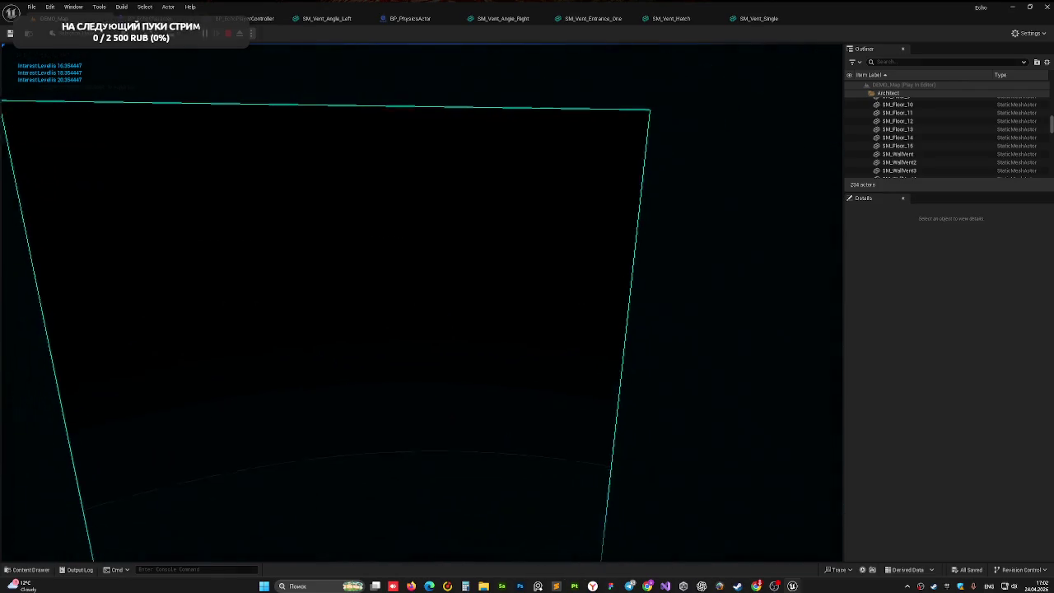
{"action": "key", "text": "Escape"}
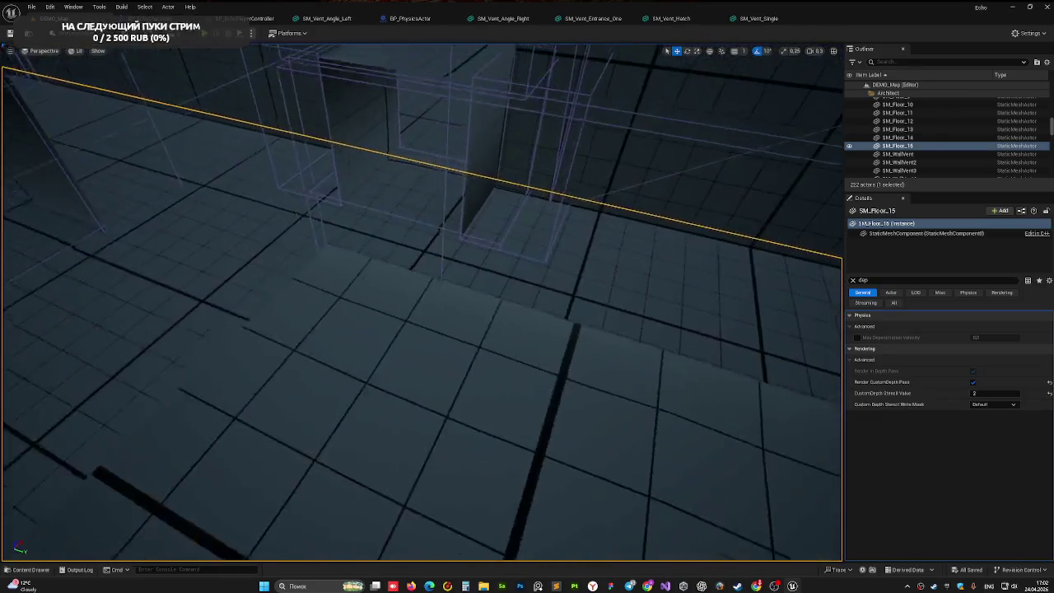
Step: Move SM_Vent_Single with the translate gizmo to line up with the neighbouring vents
{"action": "left_click", "coordinate": [479, 273]}
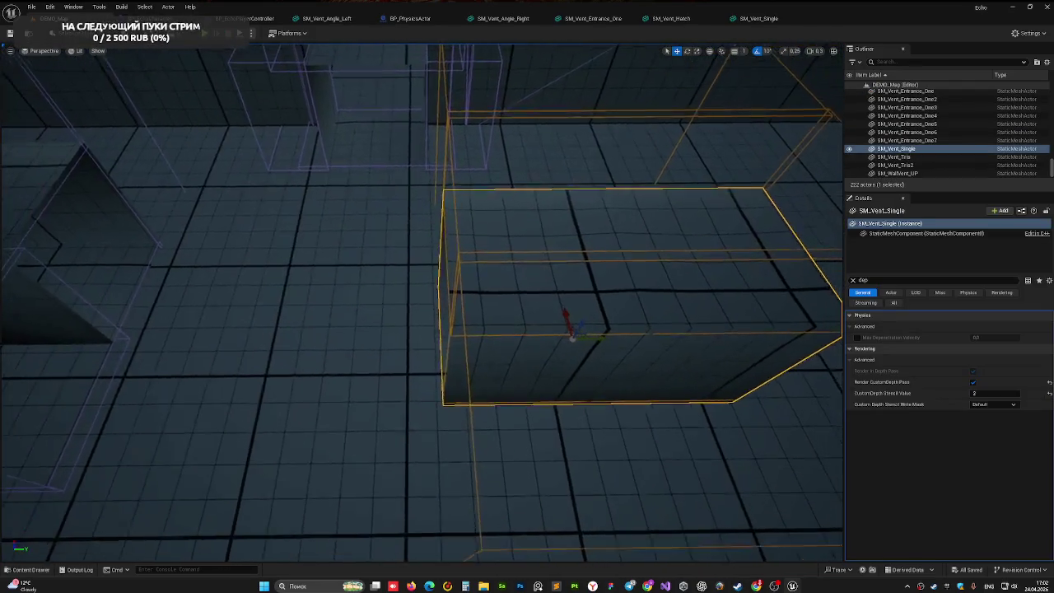
{"action": "mouse_move", "coordinate": [638, 329]}
{"action": "left_mouse_down"}
{"action": "mouse_move", "coordinate": [384, 318]}
{"action": "mouse_move", "coordinate": [412, 247]}
{"action": "mouse_move", "coordinate": [394, 236]}
{"action": "left_mouse_up"}
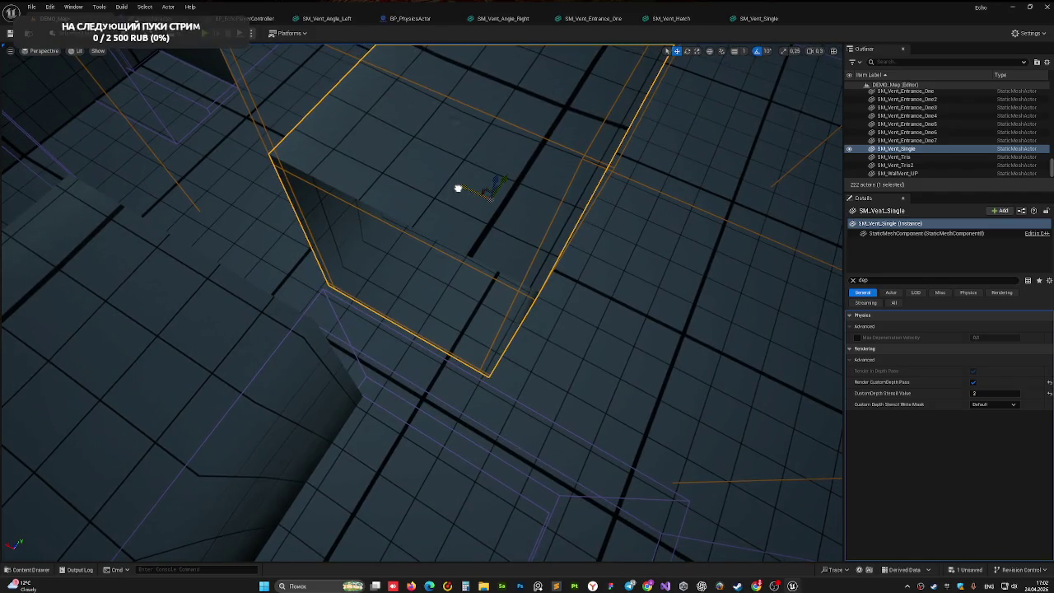
{"action": "mouse_move", "coordinate": [458, 189]}
{"action": "left_mouse_down"}
{"action": "mouse_move", "coordinate": [383, 167]}
{"action": "mouse_move", "coordinate": [432, 173]}
{"action": "mouse_move", "coordinate": [409, 181]}
{"action": "mouse_move", "coordinate": [409, 157]}
{"action": "left_mouse_up"}
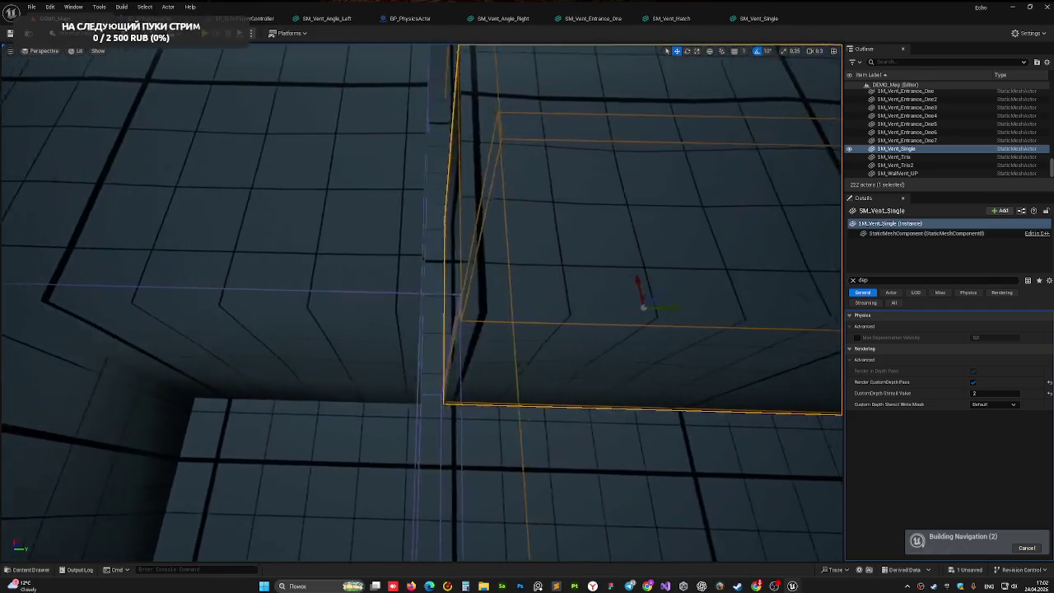
{"action": "mouse_move", "coordinate": [640, 308]}
{"action": "left_mouse_down"}
{"action": "mouse_move", "coordinate": [569, 223]}
{"action": "mouse_move", "coordinate": [640, 308]}
{"action": "left_mouse_up"}
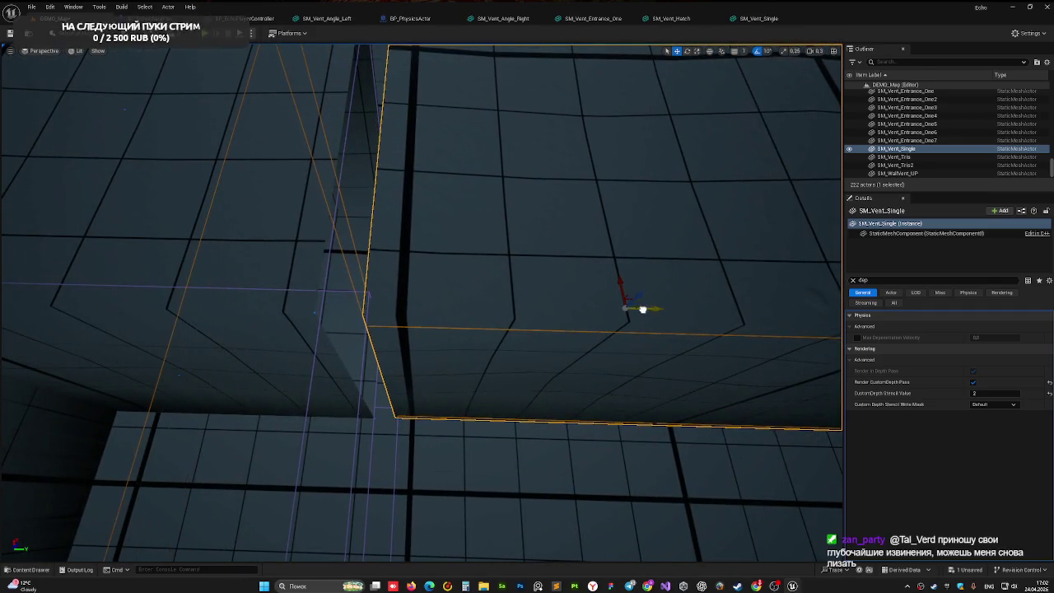
{"action": "mouse_move", "coordinate": [555, 309]}
{"action": "left_mouse_down"}
{"action": "mouse_move", "coordinate": [468, 310]}
{"action": "mouse_move", "coordinate": [730, 311]}
{"action": "mouse_move", "coordinate": [638, 312]}
{"action": "left_mouse_up"}
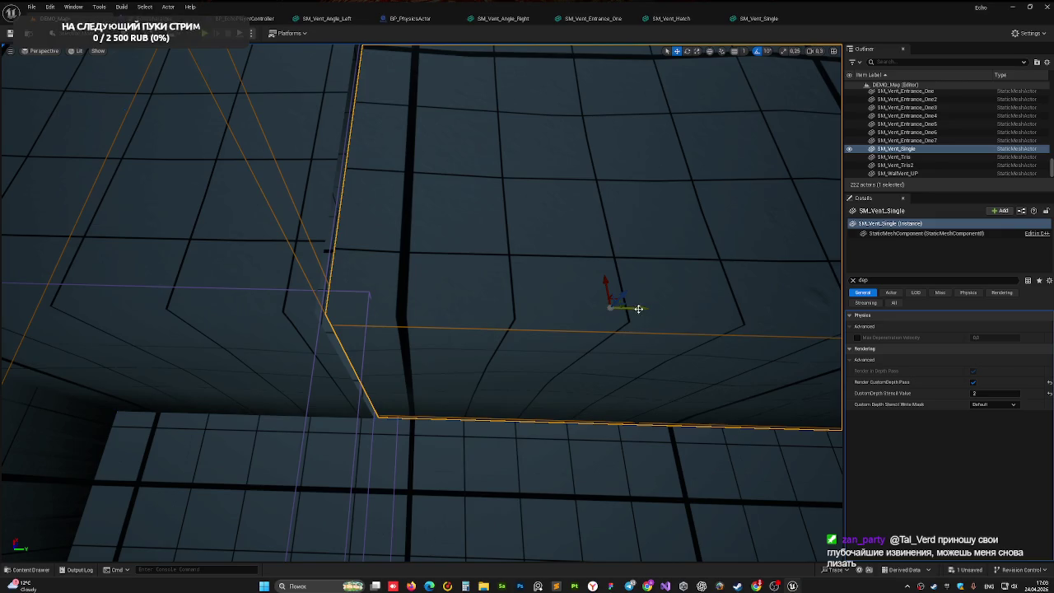
{"action": "left_click_drag", "start_coordinate": [638, 309], "coordinate": [641, 306]}
Step: Select the neighbouring SM_Vent_Tris2 piece and clear the depth filter in Details
{"action": "left_click_drag", "start_coordinate": [348, 291], "coordinate": [348, 291]}
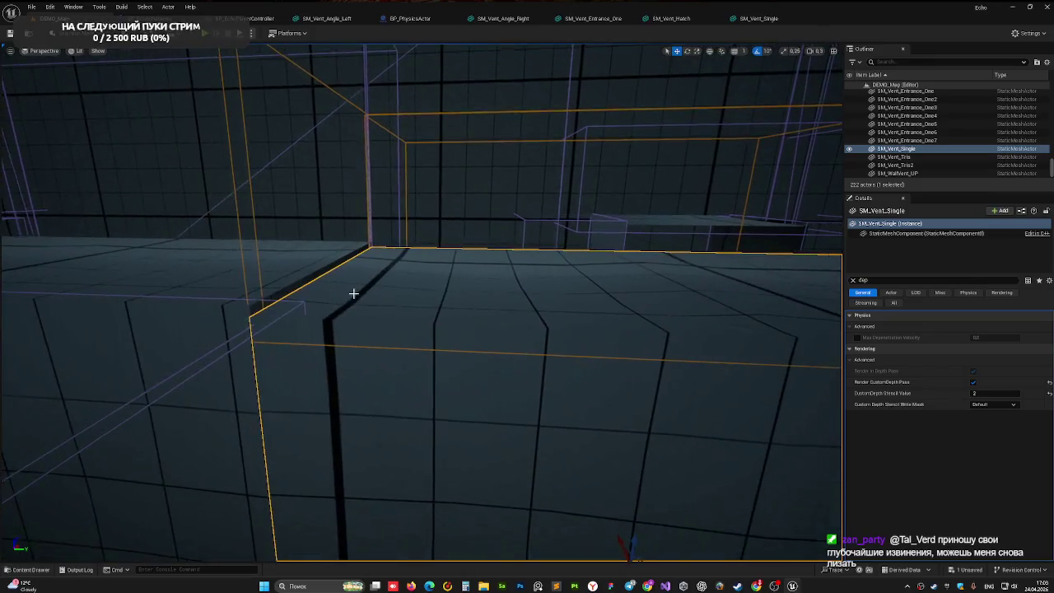
{"action": "left_click", "coordinate": [330, 287]}
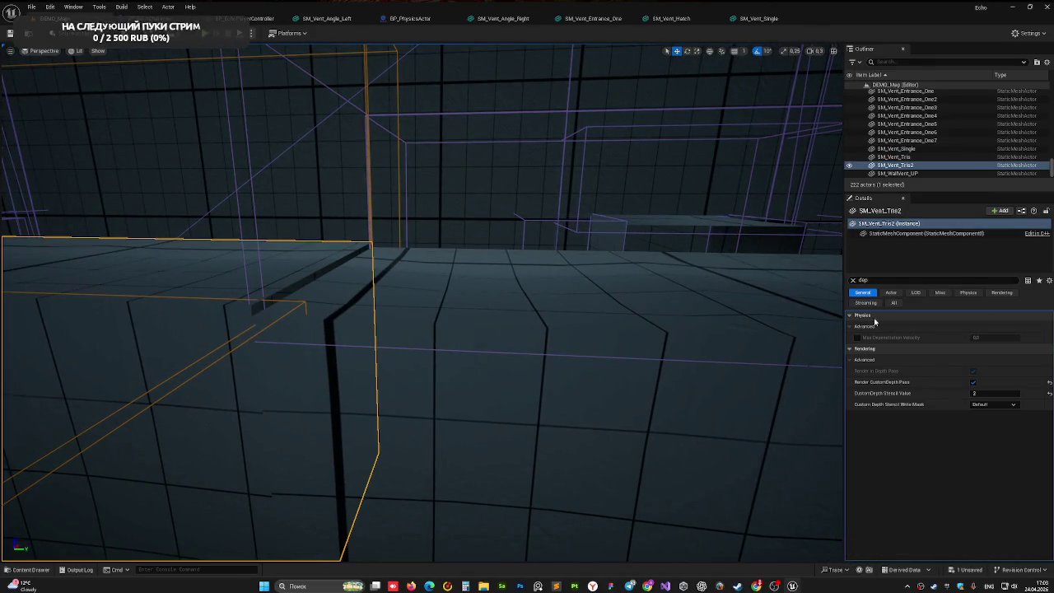
{"action": "left_click", "coordinate": [853, 281]}
Step: Copy SM_Vent_Tris2's Location Z and paste it into SM_Vent_Single's Location Z
{"action": "left_click", "coordinate": [1030, 326]}
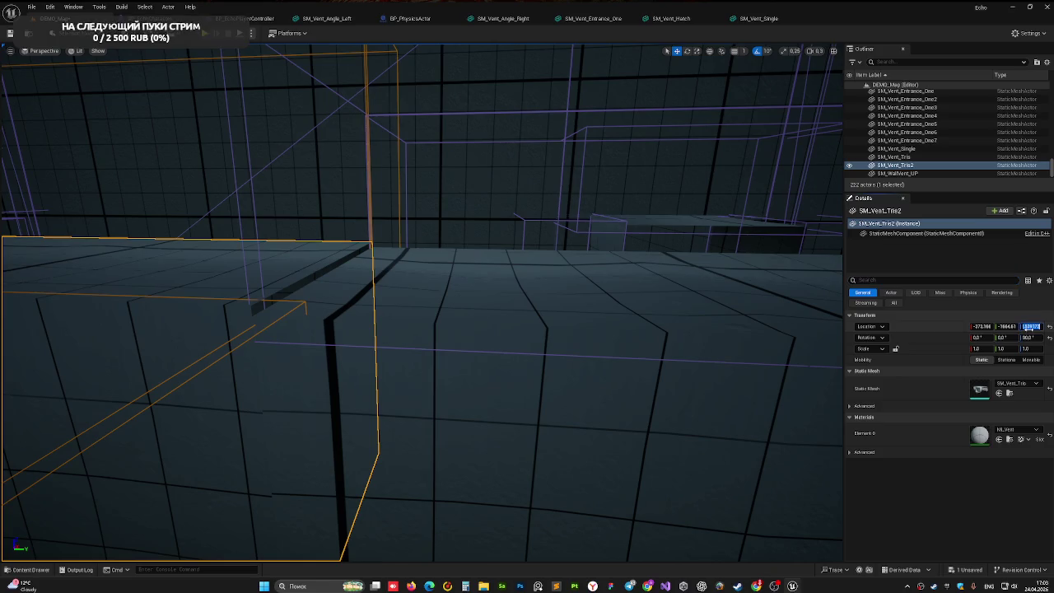
{"action": "left_click", "coordinate": [711, 353]}
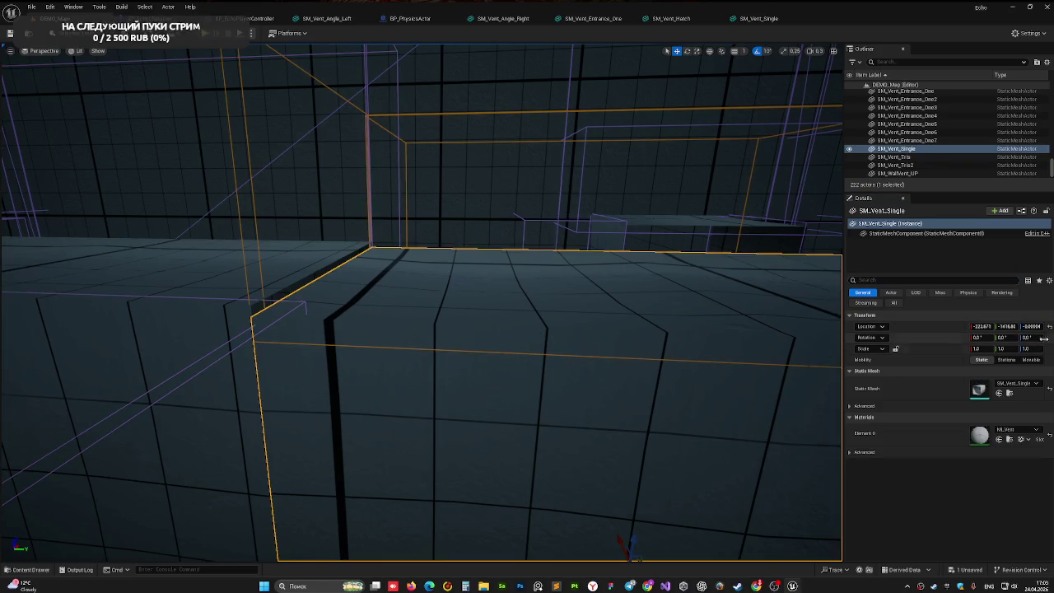
{"action": "left_click", "coordinate": [1032, 326]}
{"action": "key", "text": "ctrl+v"}
{"action": "left_click", "coordinate": [610, 302]}
Step: Fine-tune SM_Vent_Single's X position to close the gap, then delete the vent
{"action": "mouse_move", "coordinate": [609, 301]}
{"action": "left_mouse_down"}
{"action": "mouse_move", "coordinate": [543, 321]}
{"action": "mouse_move", "coordinate": [494, 370]}
{"action": "mouse_move", "coordinate": [501, 525]}
{"action": "left_mouse_up"}
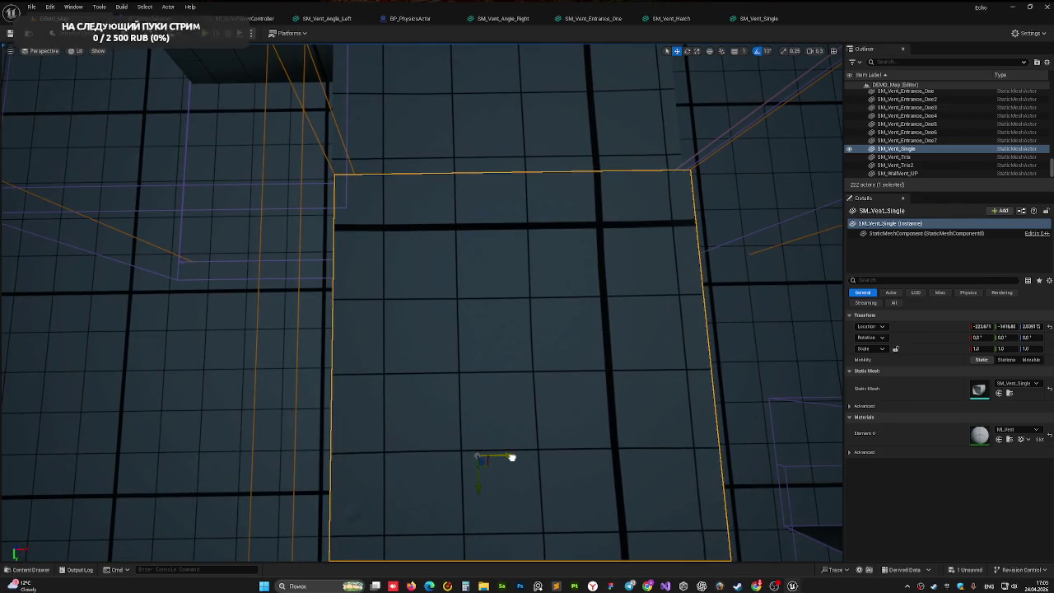
{"action": "left_click_drag", "start_coordinate": [512, 457], "coordinate": [507, 456]}
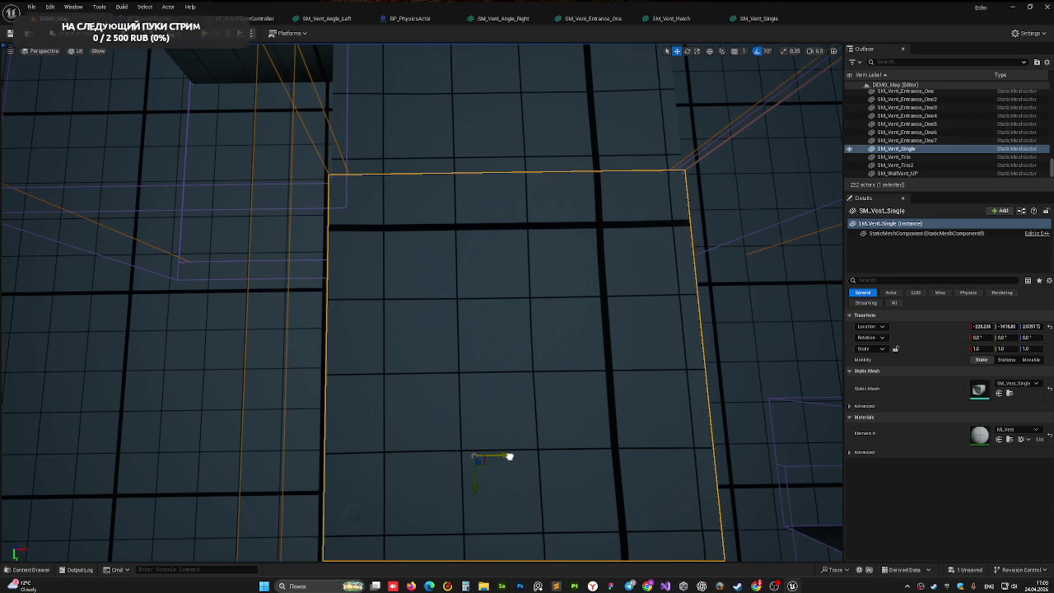
{"action": "mouse_move", "coordinate": [508, 456]}
{"action": "left_mouse_down"}
{"action": "mouse_move", "coordinate": [329, 411]}
{"action": "mouse_move", "coordinate": [325, 477]}
{"action": "mouse_move", "coordinate": [630, 425]}
{"action": "left_mouse_up"}
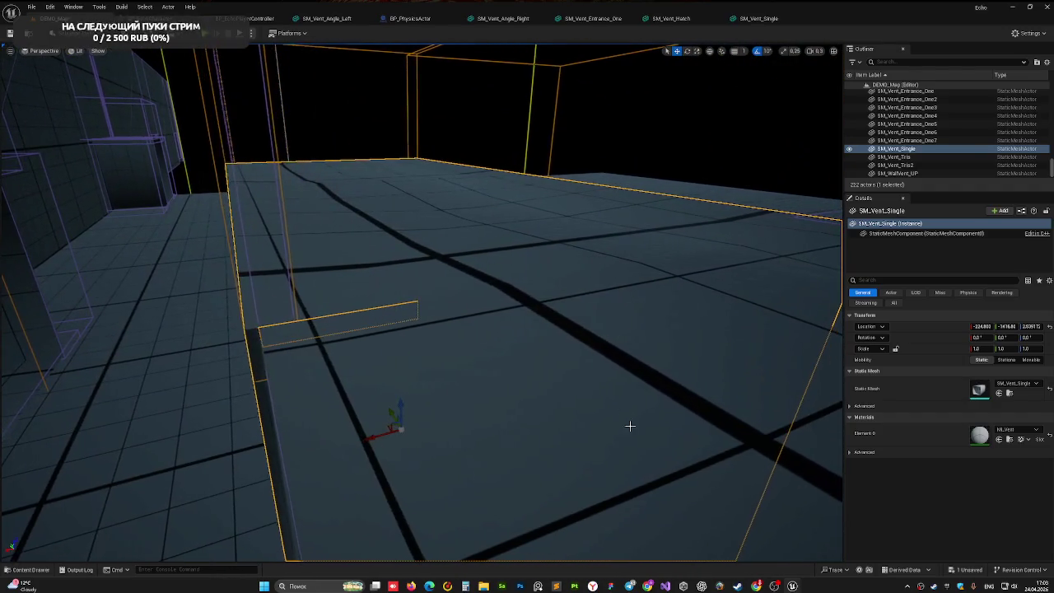
{"action": "mouse_move", "coordinate": [376, 439]}
{"action": "left_mouse_down"}
{"action": "mouse_move", "coordinate": [383, 416]}
{"action": "mouse_move", "coordinate": [387, 449]}
{"action": "mouse_move", "coordinate": [397, 428]}
{"action": "left_mouse_up"}
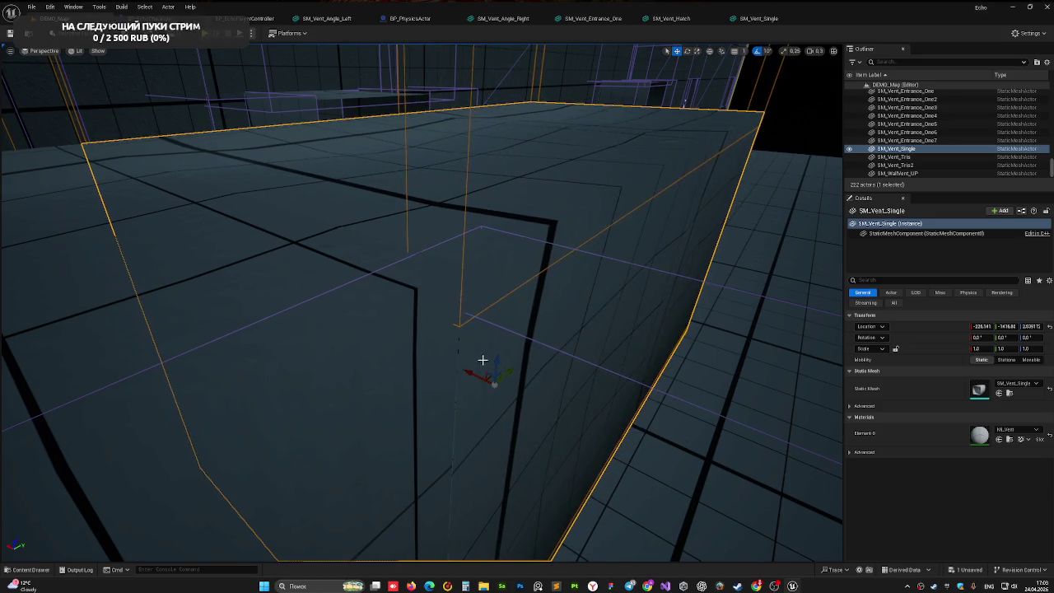
{"action": "left_click_drag", "start_coordinate": [482, 360], "coordinate": [445, 416]}
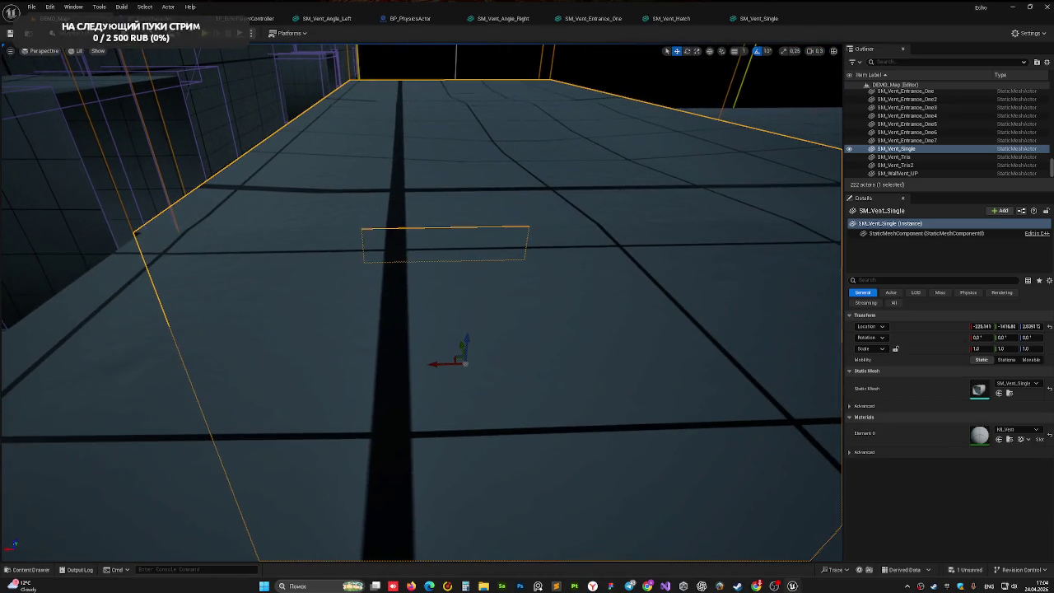
{"action": "left_click_drag", "start_coordinate": [439, 364], "coordinate": [441, 364]}
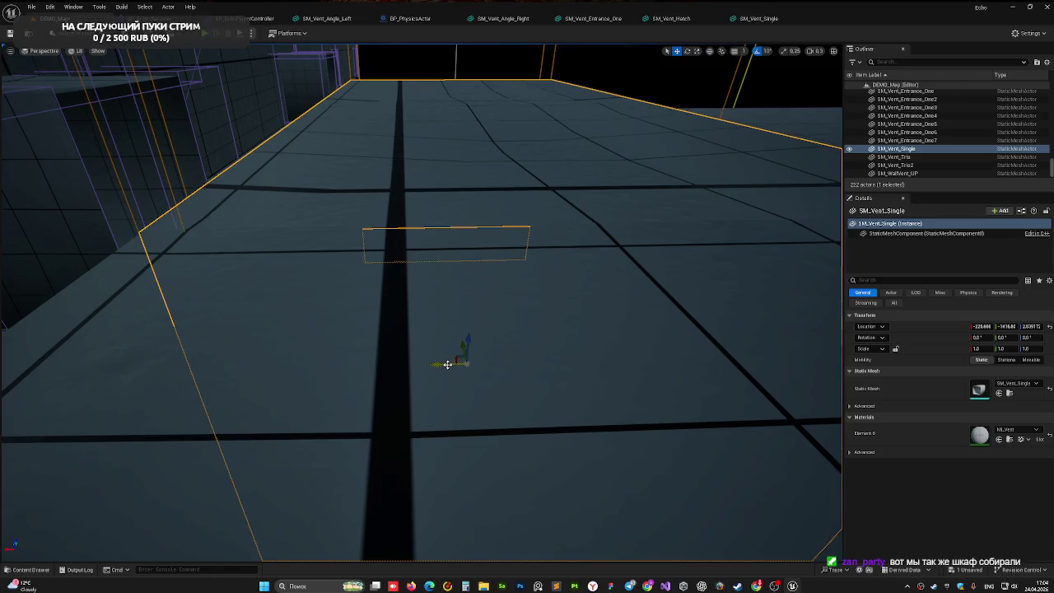
{"action": "left_click_drag", "start_coordinate": [445, 363], "coordinate": [445, 367]}
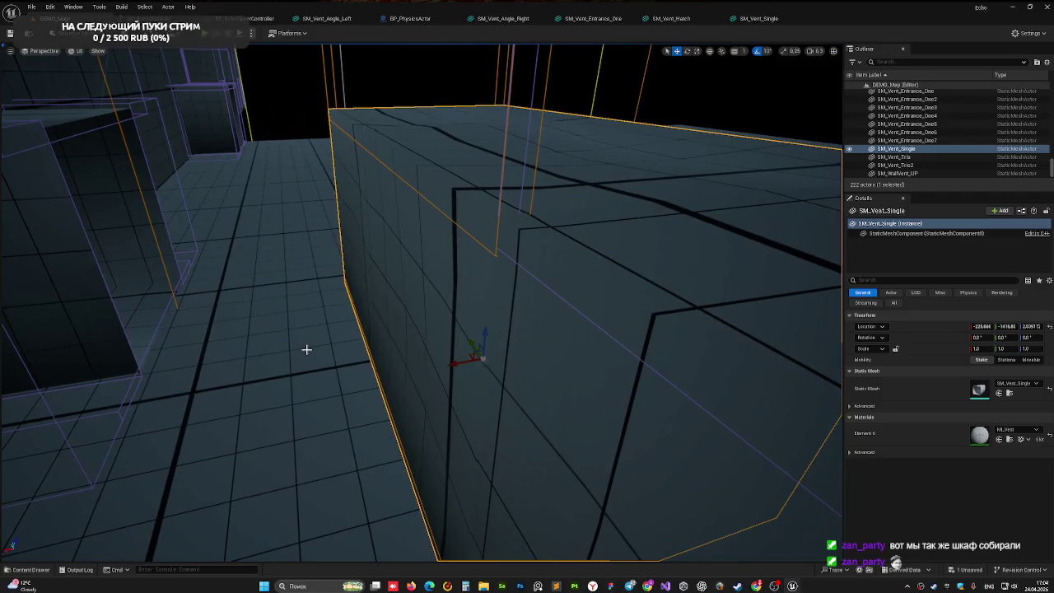
{"action": "left_click_drag", "start_coordinate": [306, 349], "coordinate": [307, 349]}
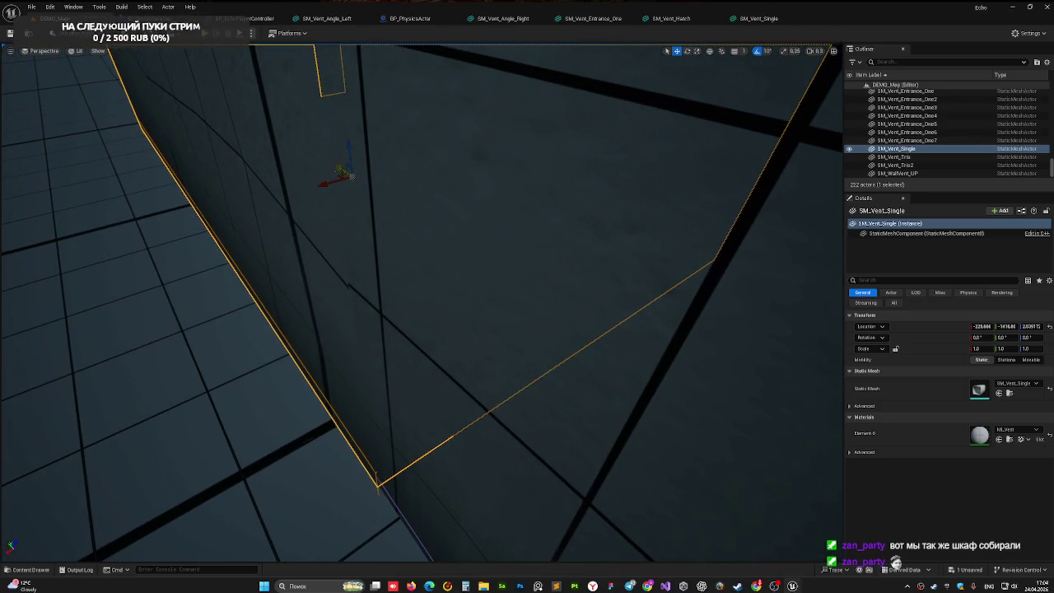
{"action": "left_click_drag", "start_coordinate": [336, 170], "coordinate": [335, 168]}
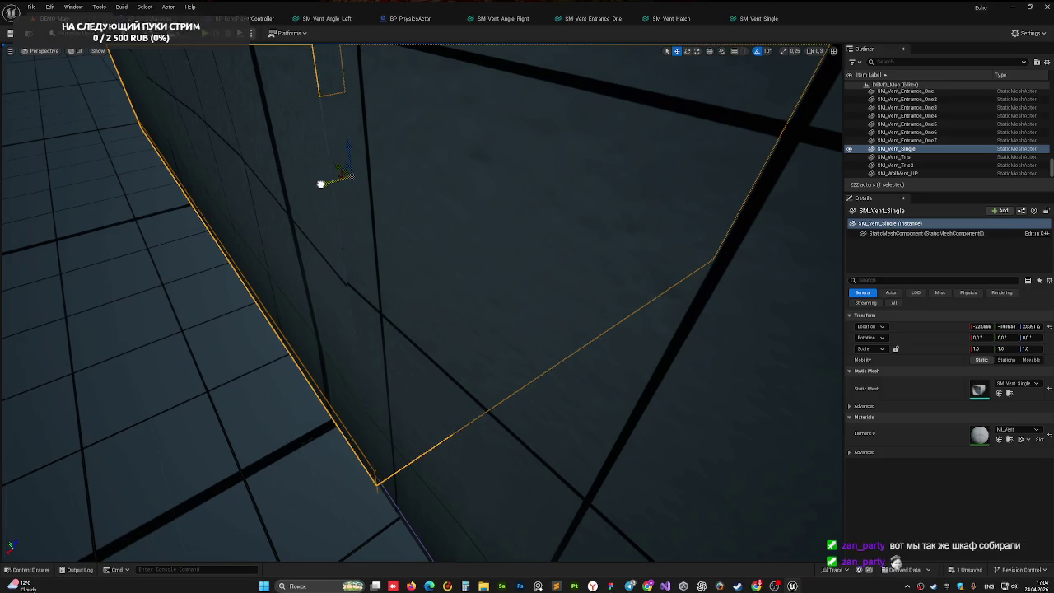
{"action": "mouse_move", "coordinate": [321, 184]}
{"action": "left_mouse_down"}
{"action": "mouse_move", "coordinate": [305, 243]}
{"action": "mouse_move", "coordinate": [346, 214]}
{"action": "mouse_move", "coordinate": [420, 202]}
{"action": "left_mouse_up"}
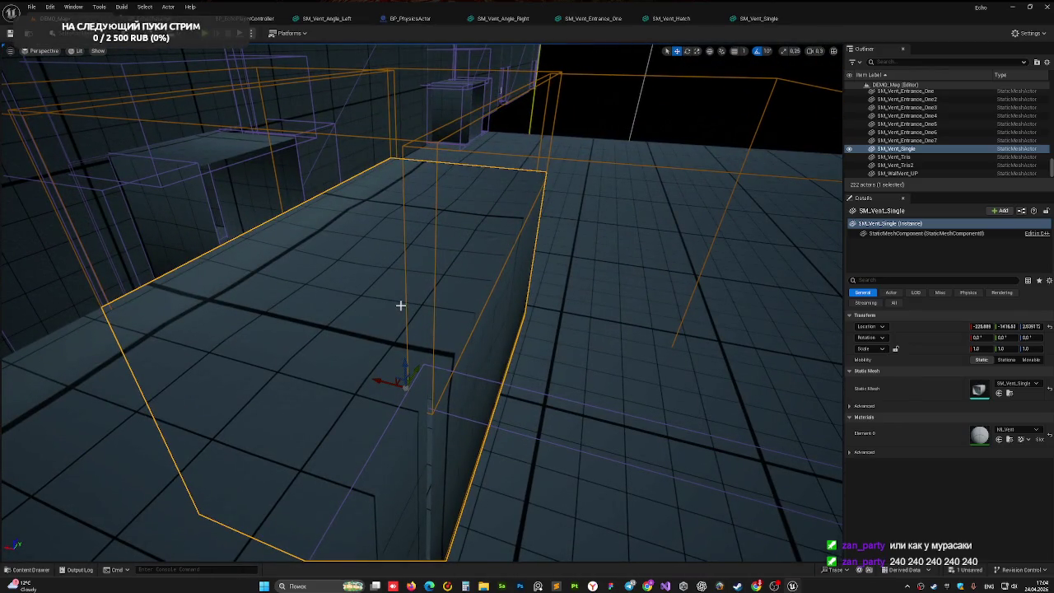
{"action": "left_click_drag", "start_coordinate": [400, 306], "coordinate": [453, 294]}
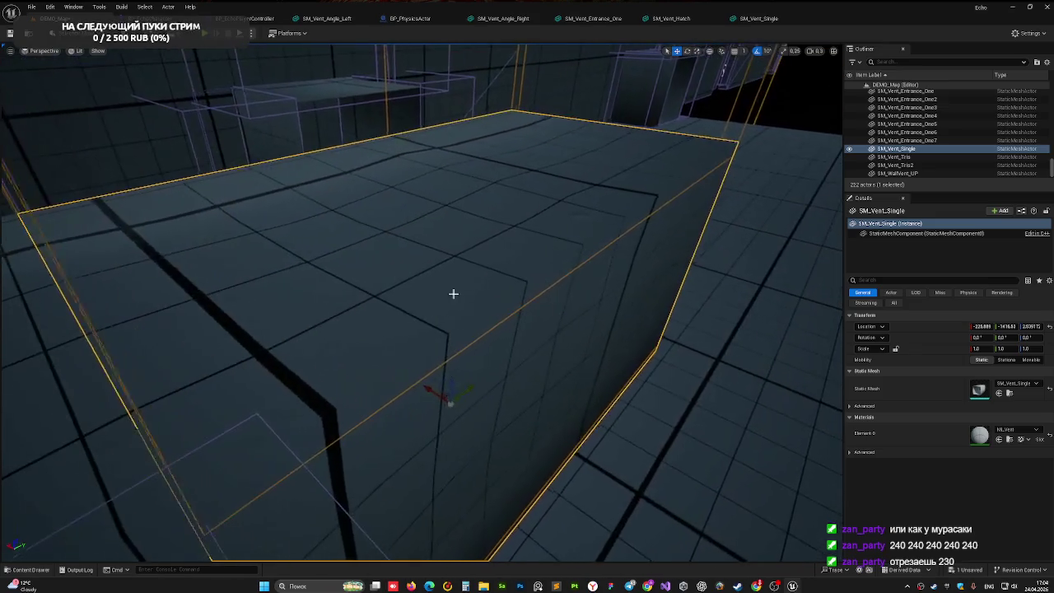
{"action": "key", "text": "Delete"}
Step: Save DEMO_Map with SM_Vent_Single removed
{"action": "key", "text": "ctrl+s"}
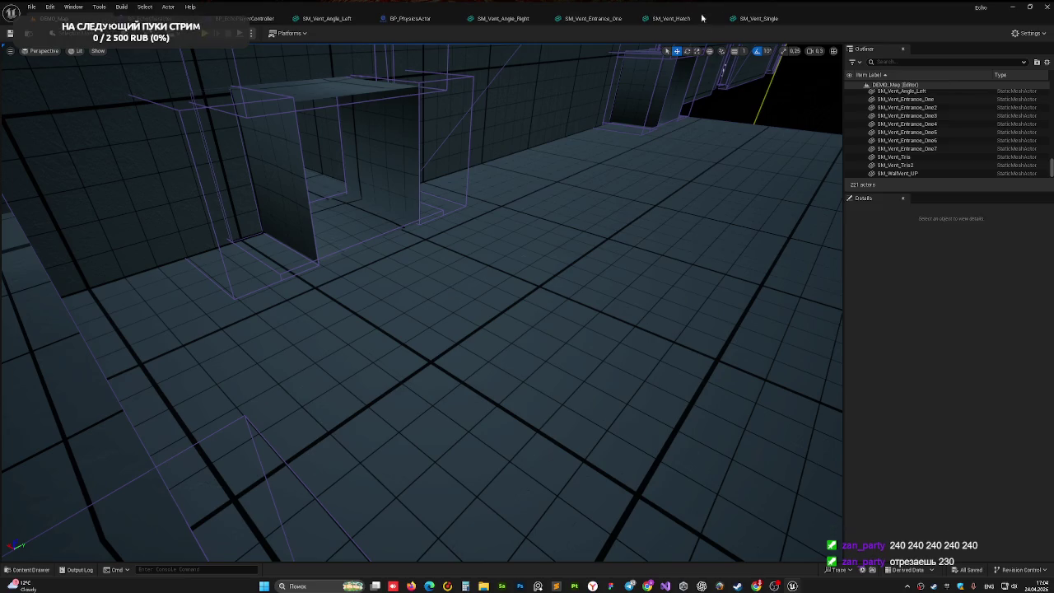
{"action": "mouse_move", "coordinate": [734, 588]}
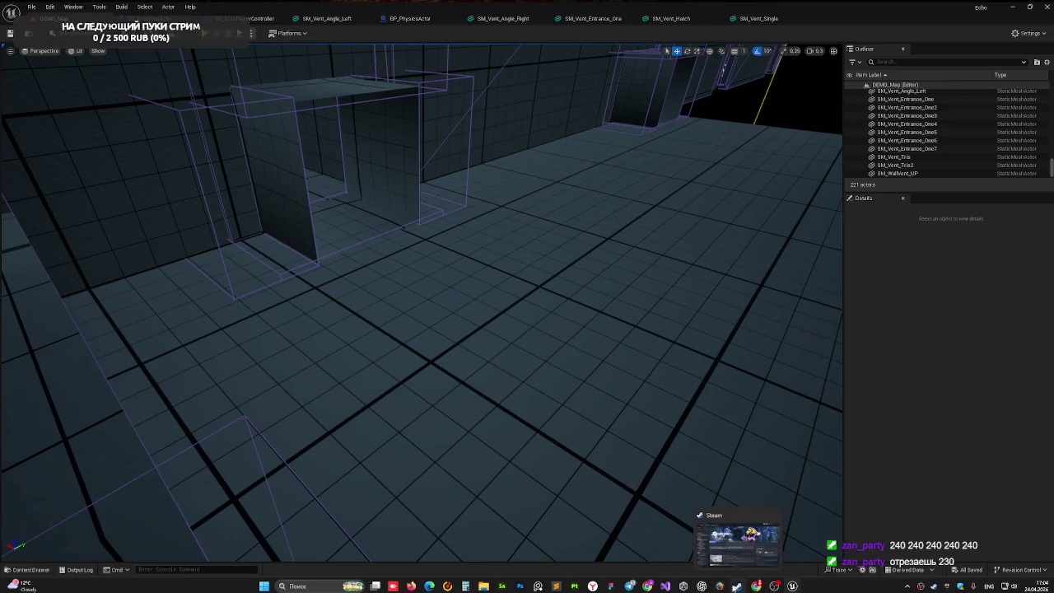
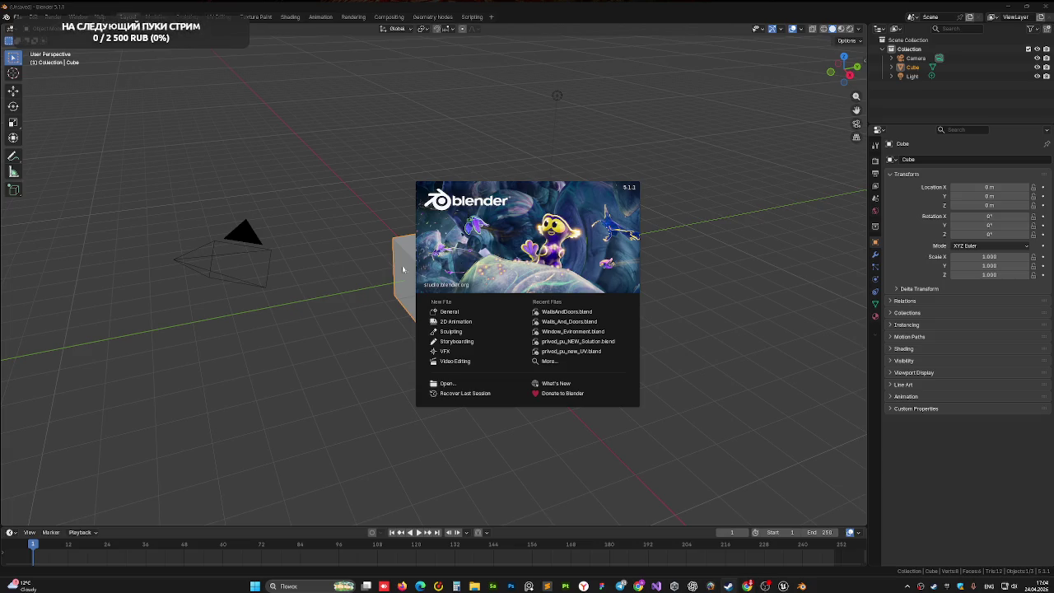
Step: Open WallsAndDoors.blend from recent files, delete SM_Vent_Single, and save
{"action": "left_click", "coordinate": [546, 312]}
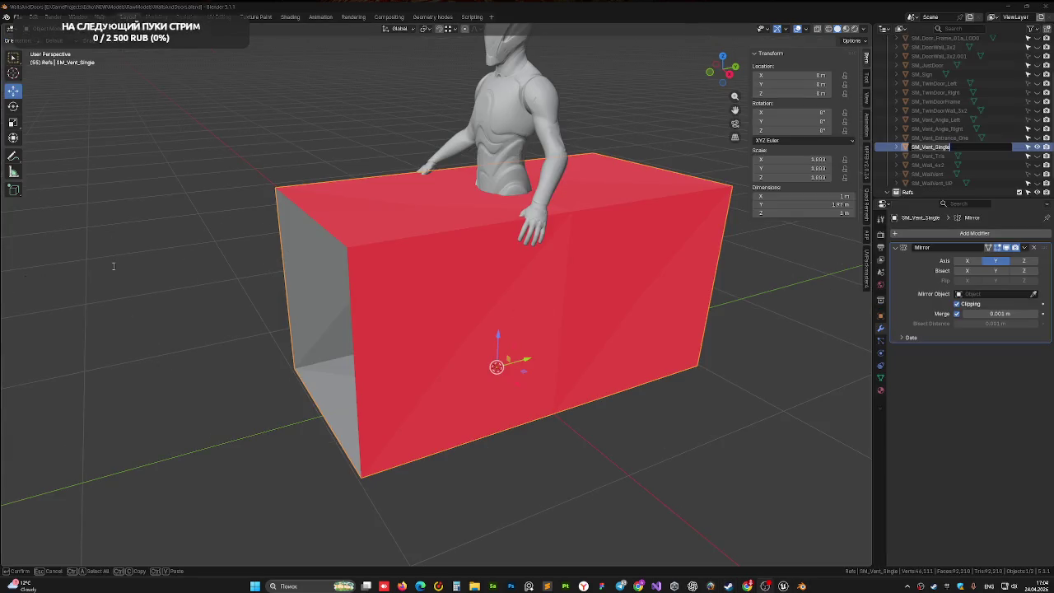
{"action": "key", "text": "Return"}
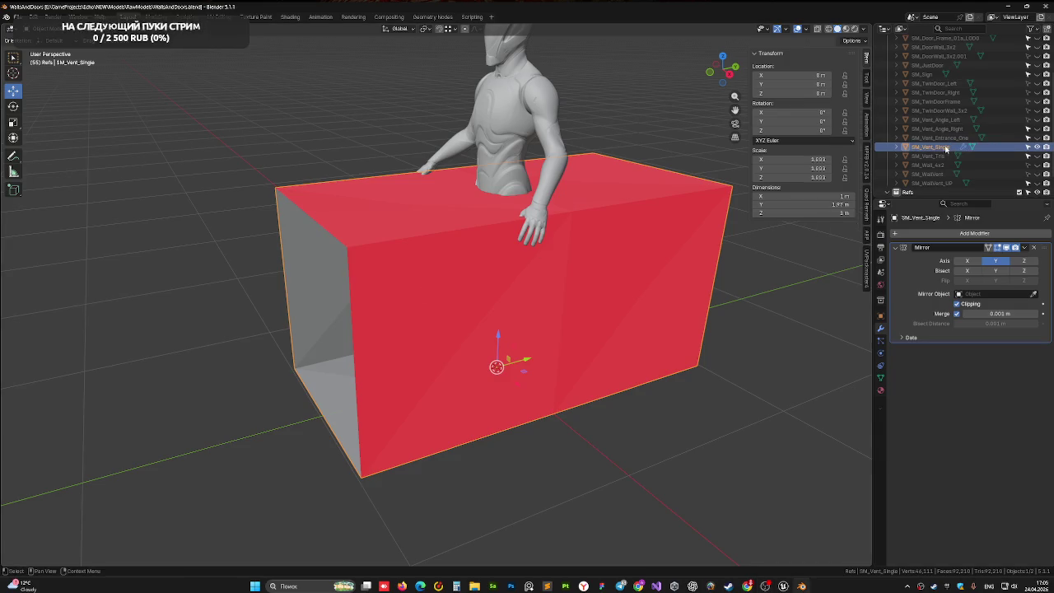
{"action": "key", "text": "Delete"}
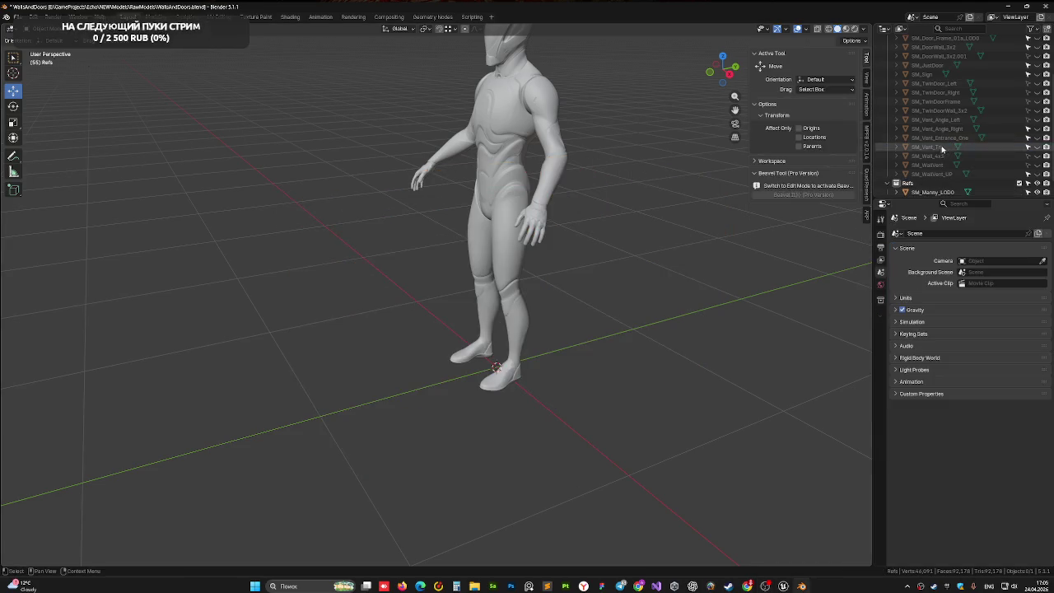
{"action": "key", "text": "ctrl+s"}
Step: Unhide and inspect SM_Vent_Entrance_One, then delete it and save the file
{"action": "left_click", "coordinate": [940, 156]}
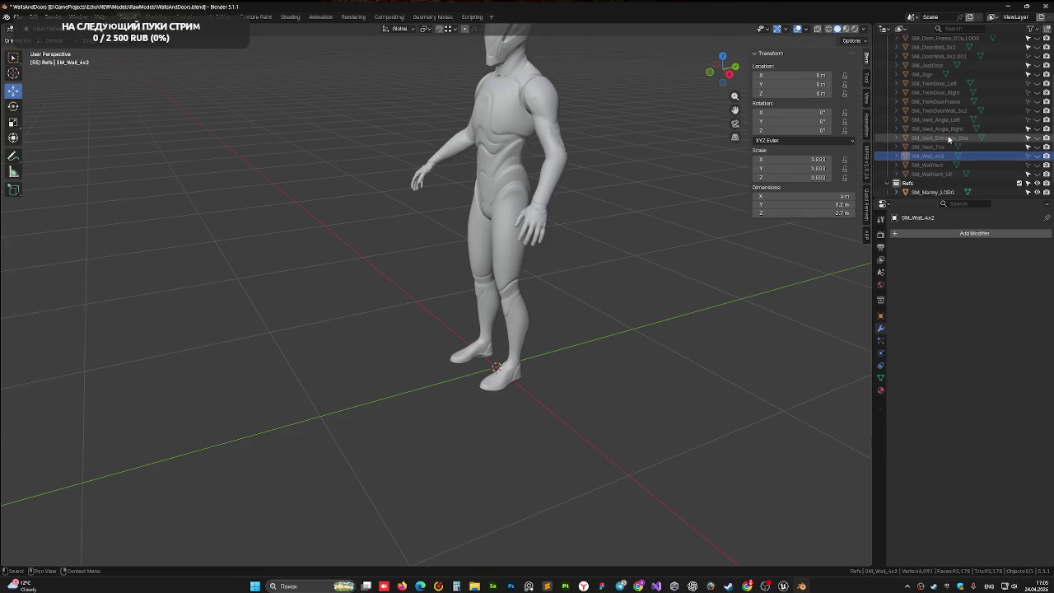
{"action": "left_click", "coordinate": [947, 138]}
{"action": "left_click", "coordinate": [1037, 138]}
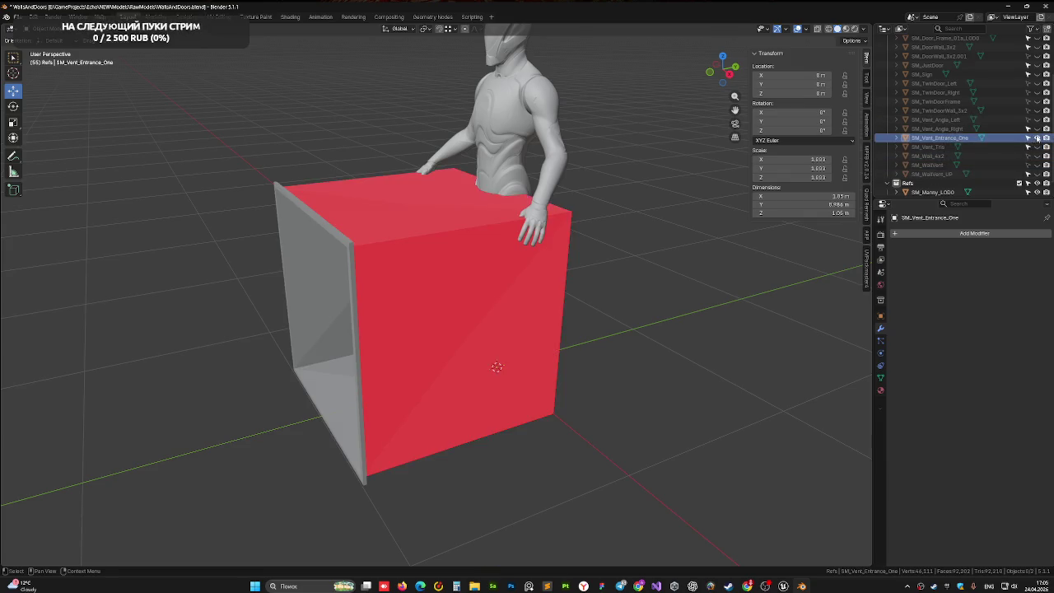
{"action": "left_click", "coordinate": [402, 275]}
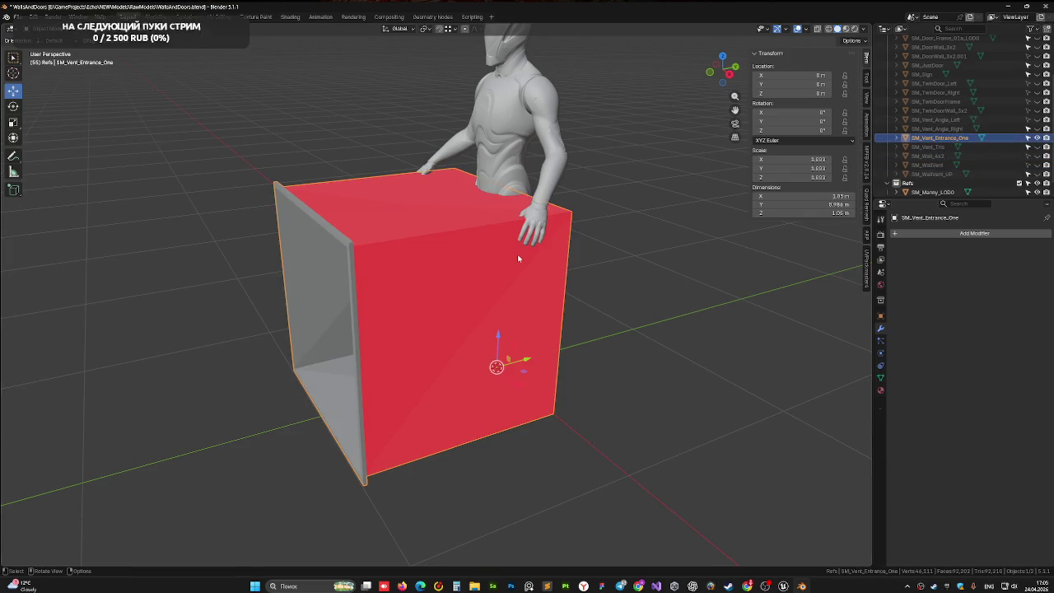
{"action": "right_click", "coordinate": [337, 236]}
{"action": "mouse_move", "coordinate": [484, 221]}
{"action": "left_mouse_down"}
{"action": "mouse_move", "coordinate": [316, 189]}
{"action": "mouse_move", "coordinate": [344, 207]}
{"action": "mouse_move", "coordinate": [438, 226]}
{"action": "mouse_move", "coordinate": [393, 174]}
{"action": "mouse_move", "coordinate": [393, 228]}
{"action": "mouse_move", "coordinate": [345, 202]}
{"action": "mouse_move", "coordinate": [374, 210]}
{"action": "left_mouse_up"}
{"action": "scroll", "coordinate": [424, 214], "scroll_direction": "up", "scroll_amount": 5}
{"action": "scroll", "coordinate": [394, 224], "scroll_direction": "down", "scroll_amount": 4}
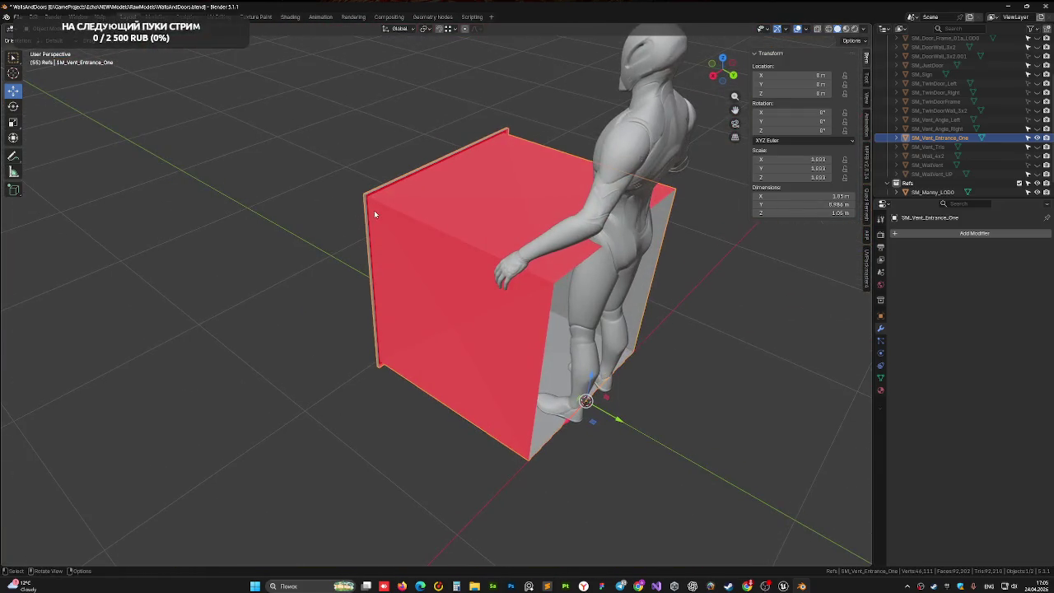
{"action": "key", "text": "Delete"}
{"action": "key", "text": "ctrl+s"}
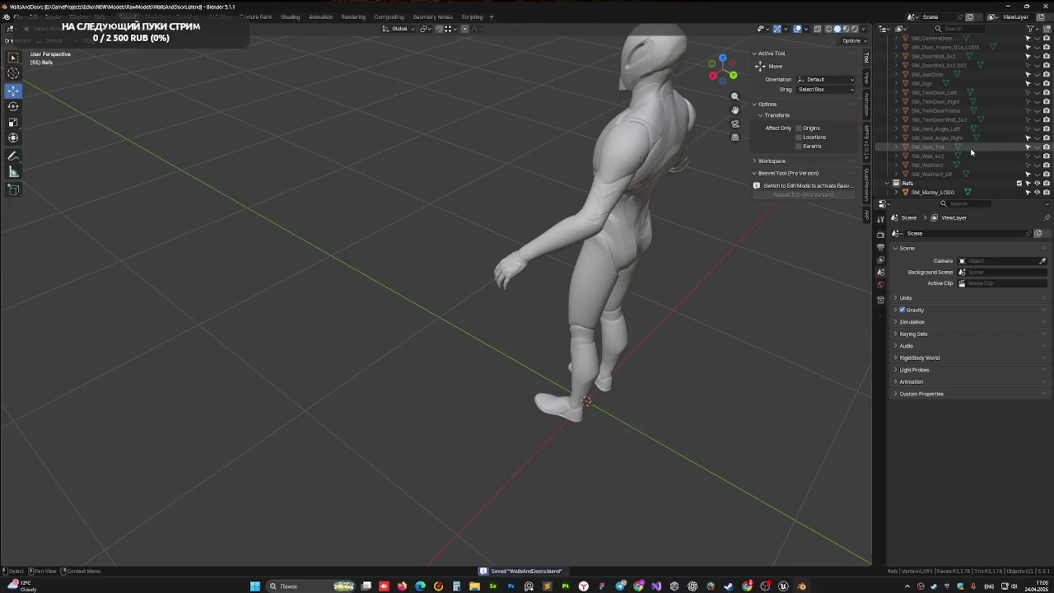
Step: Unhide SM_Vent_Tris and duplicate its red mesh in place
{"action": "left_click", "coordinate": [929, 146]}
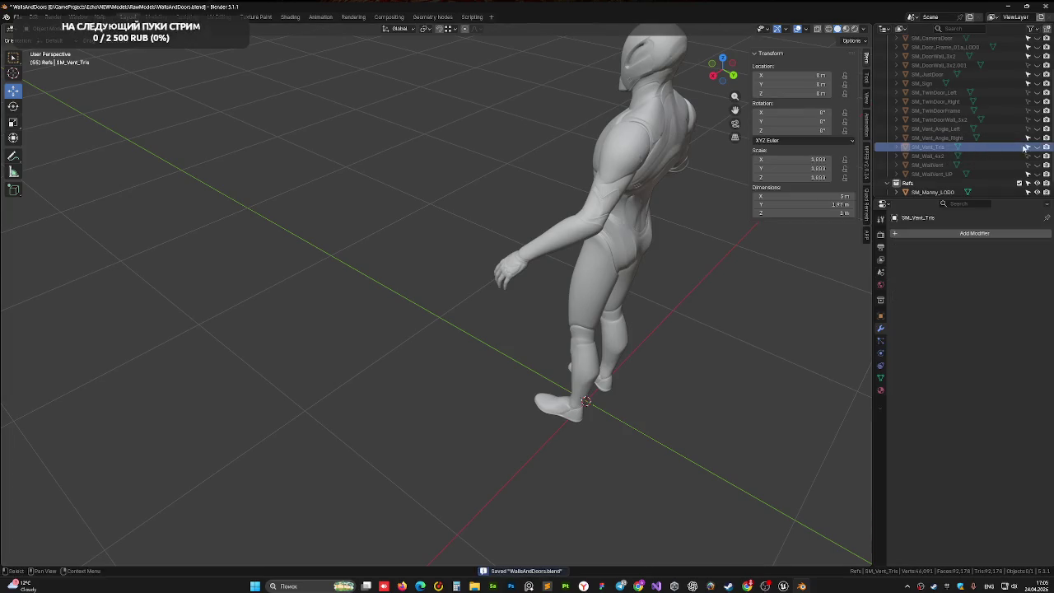
{"action": "left_click", "coordinate": [1036, 147]}
{"action": "mouse_move", "coordinate": [568, 346]}
{"action": "left_mouse_down"}
{"action": "mouse_move", "coordinate": [675, 324]}
{"action": "mouse_move", "coordinate": [689, 299]}
{"action": "mouse_move", "coordinate": [539, 289]}
{"action": "left_mouse_up"}
{"action": "left_click", "coordinate": [641, 318]}
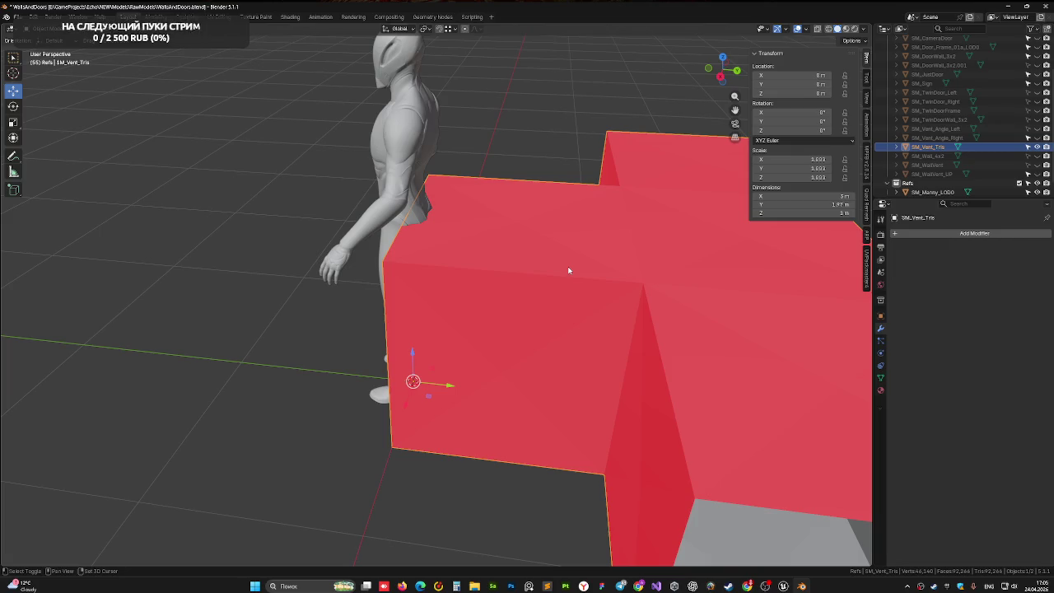
{"action": "key", "text": "shift+d"}
{"action": "right_click", "coordinate": [569, 266]}
Step: Rename the duplicate to SM_Vent_Entrance and hide the original SM_Vent_Tris
{"action": "double_click", "coordinate": [937, 146]}
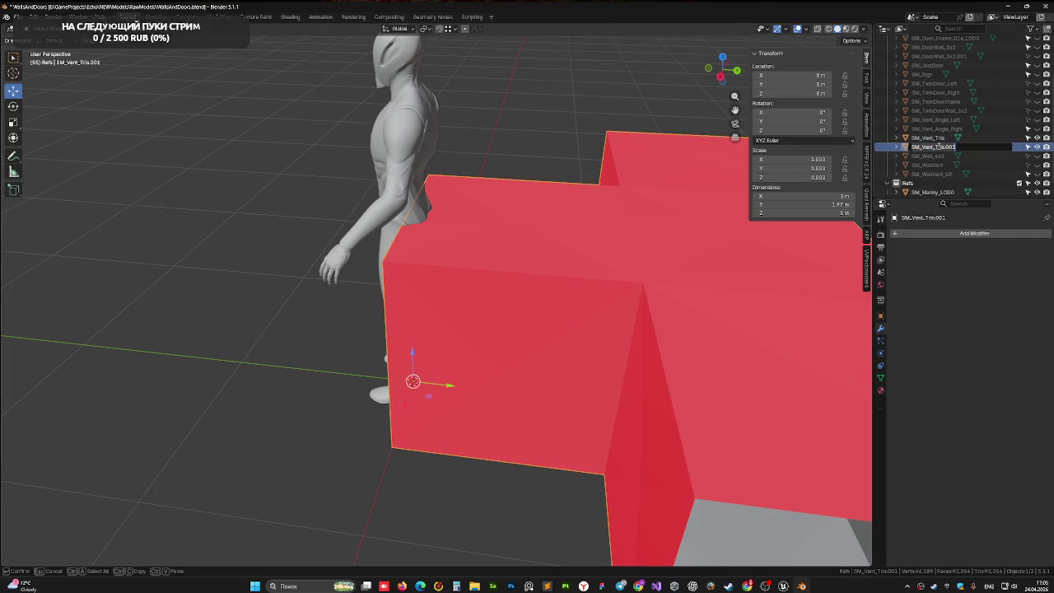
{"action": "type", "text": "Entrance"}
{"action": "key", "text": "Return"}
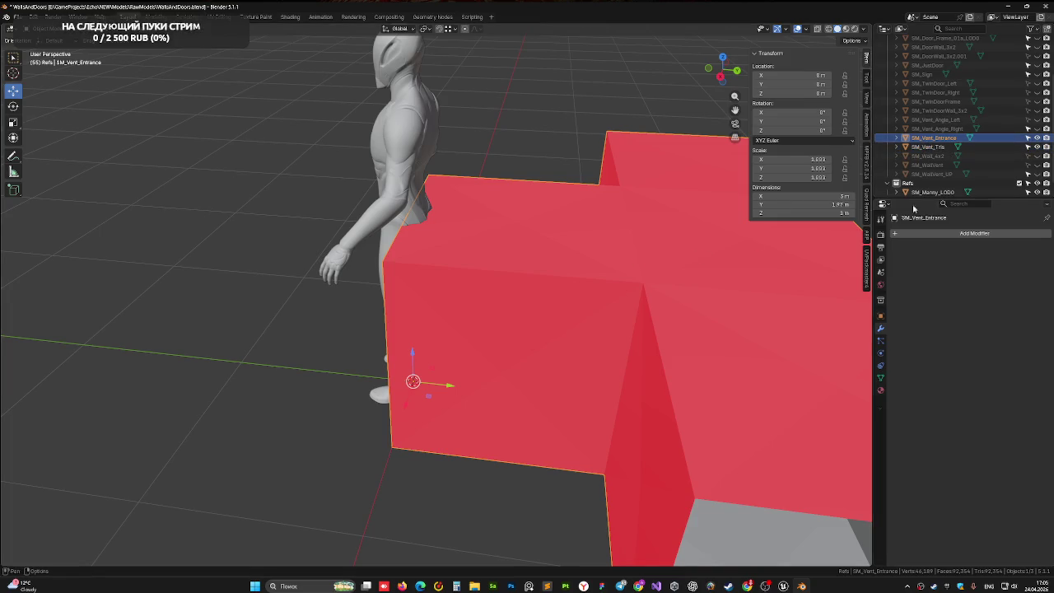
{"action": "left_click", "coordinate": [1037, 147]}
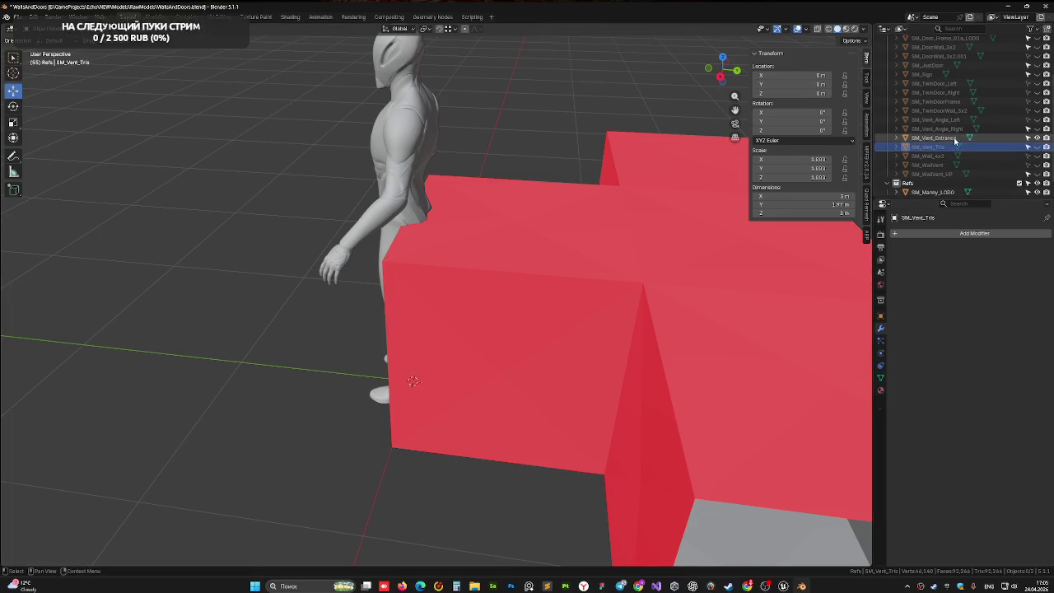
Step: Enter Edit Mode on SM_Vent_Entrance and try selecting linked side and top faces
{"action": "key", "text": "Tab"}
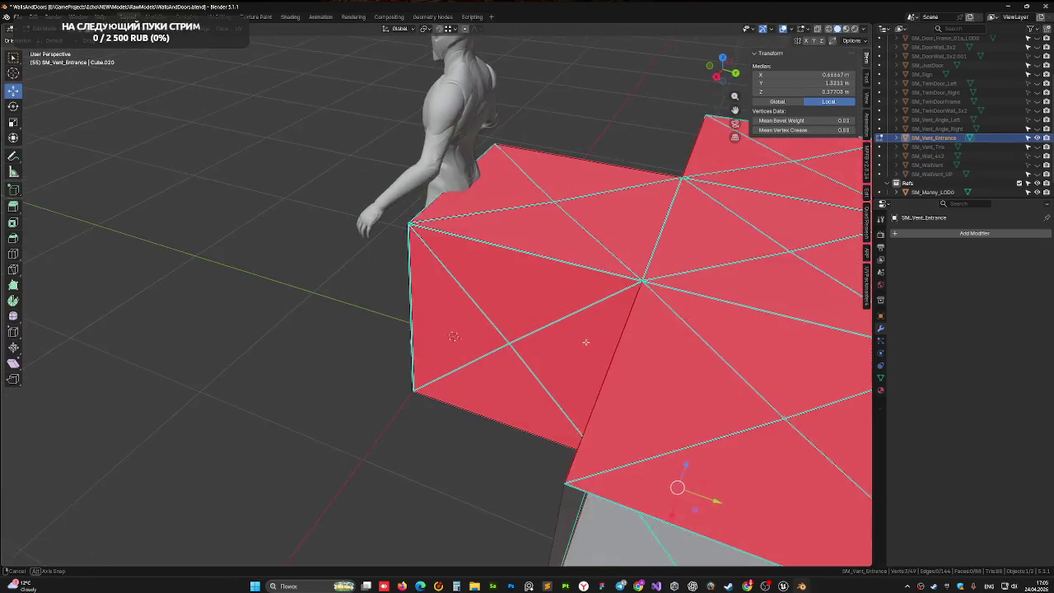
{"action": "left_click", "coordinate": [710, 362]}
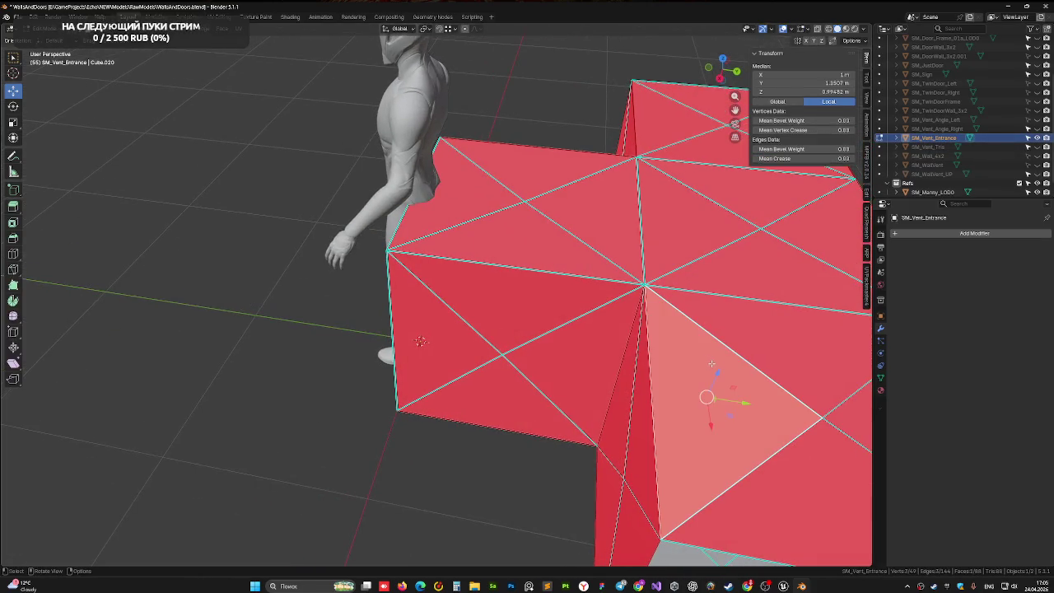
{"action": "key", "text": "ctrl+l"}
{"action": "scroll", "coordinate": [681, 349], "scroll_direction": "up", "scroll_amount": 3}
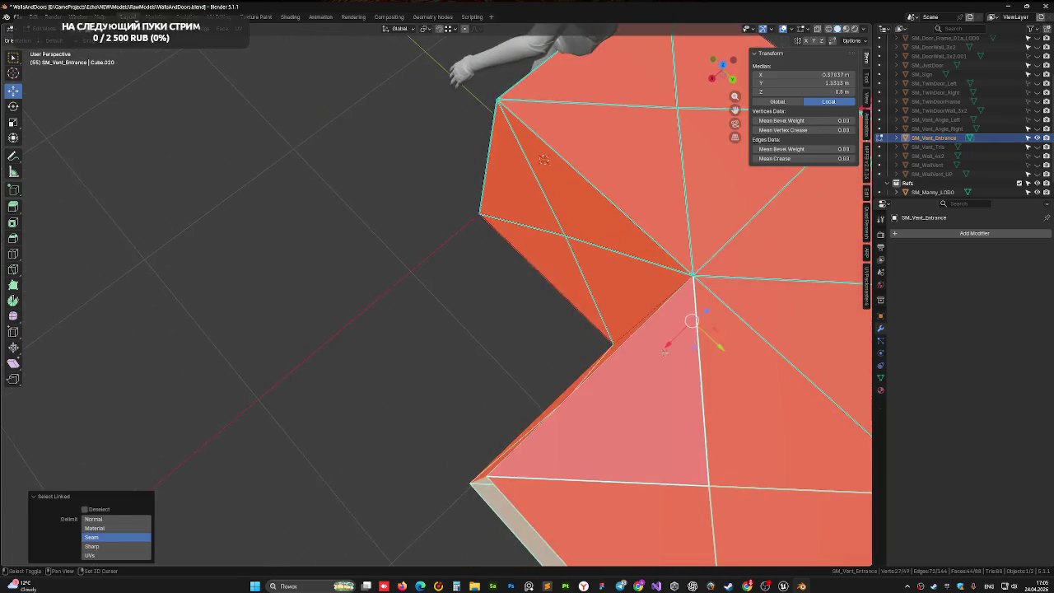
{"action": "left_click_drag", "start_coordinate": [550, 300], "coordinate": [604, 268]}
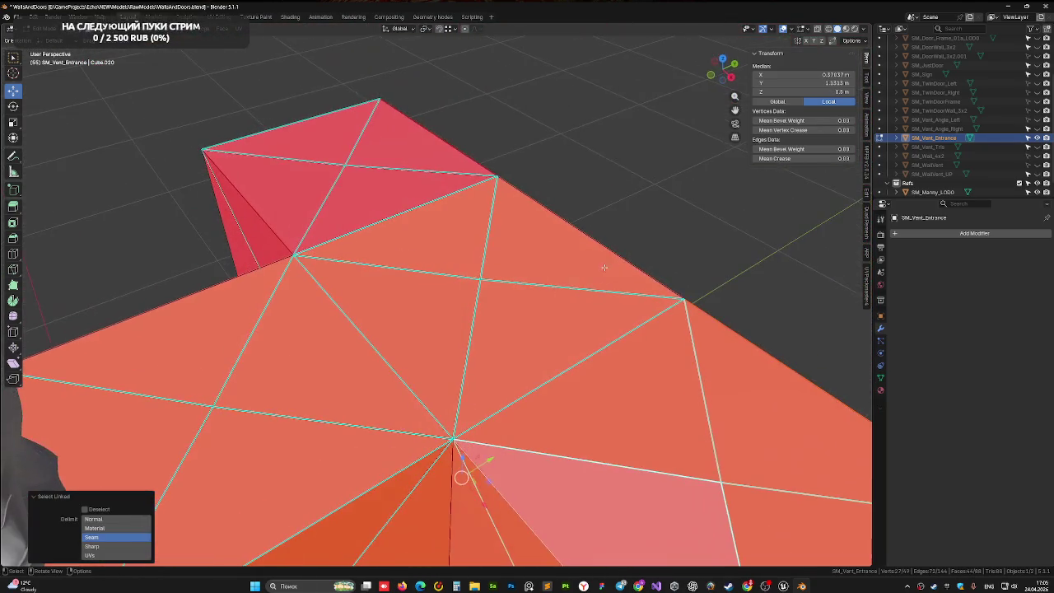
{"action": "left_click", "coordinate": [400, 310]}
{"action": "left_click", "coordinate": [420, 260], "text": "shift"}
{"action": "left_click", "coordinate": [527, 239], "text": "shift"}
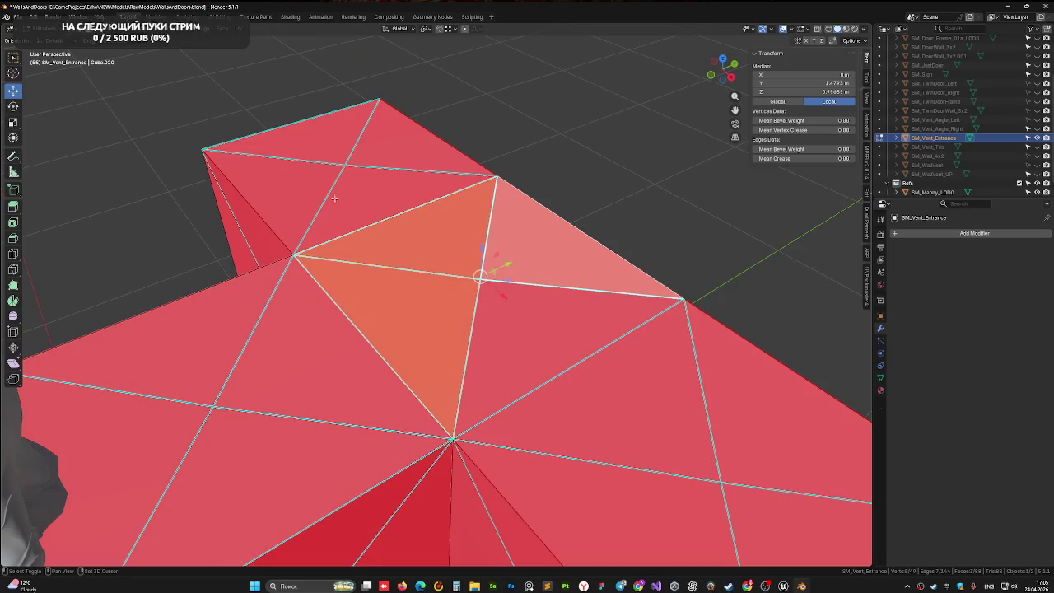
{"action": "left_click", "coordinate": [335, 198], "text": "shift"}
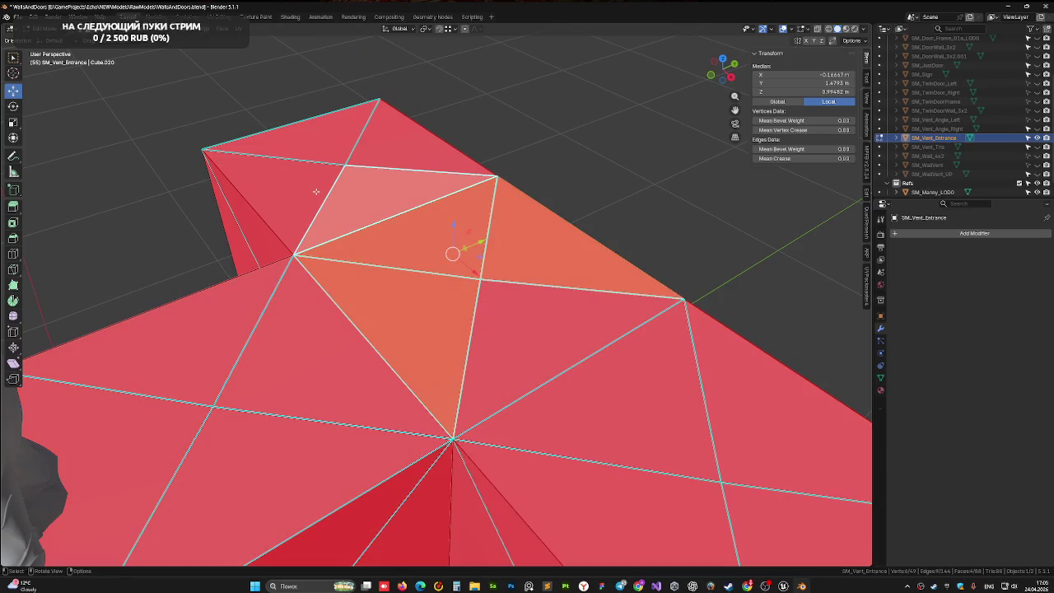
{"action": "left_click", "coordinate": [271, 213]}
{"action": "key", "text": "k"}
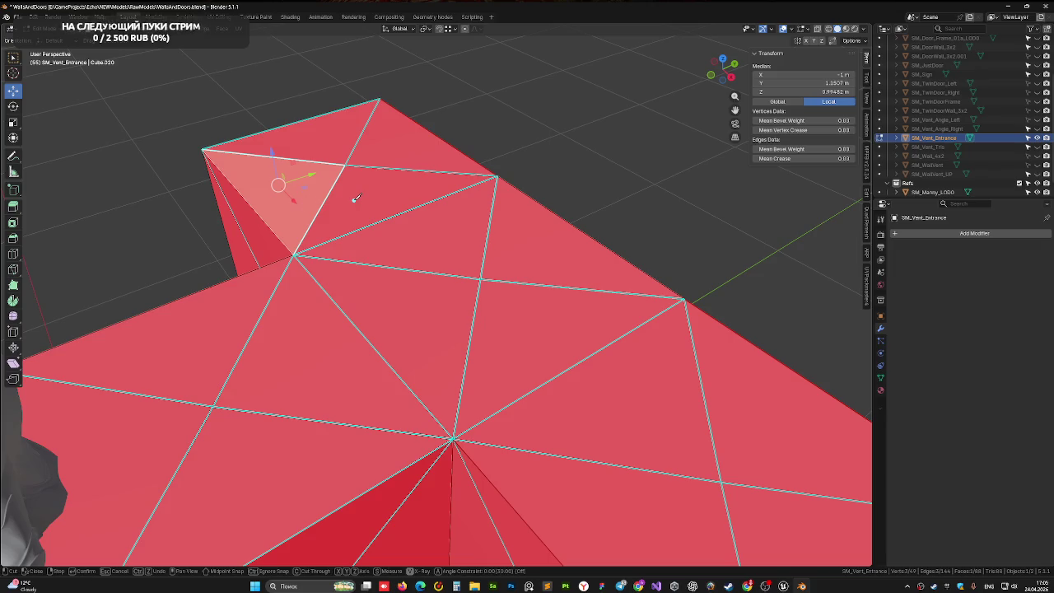
{"action": "key", "text": "Escape"}
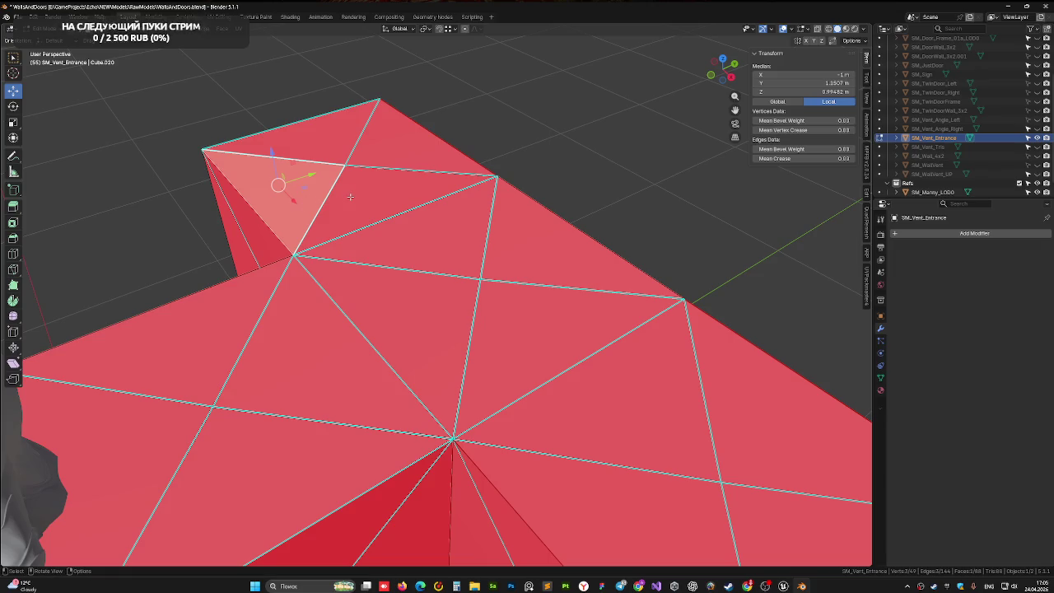
{"action": "key", "text": "l"}
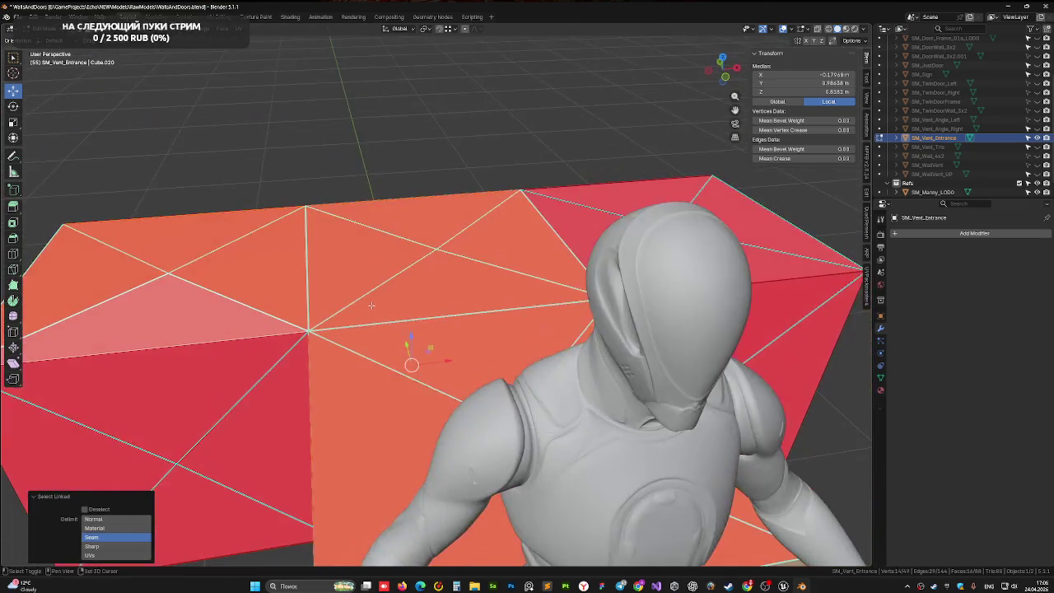
{"action": "left_click_drag", "start_coordinate": [371, 305], "coordinate": [481, 263]}
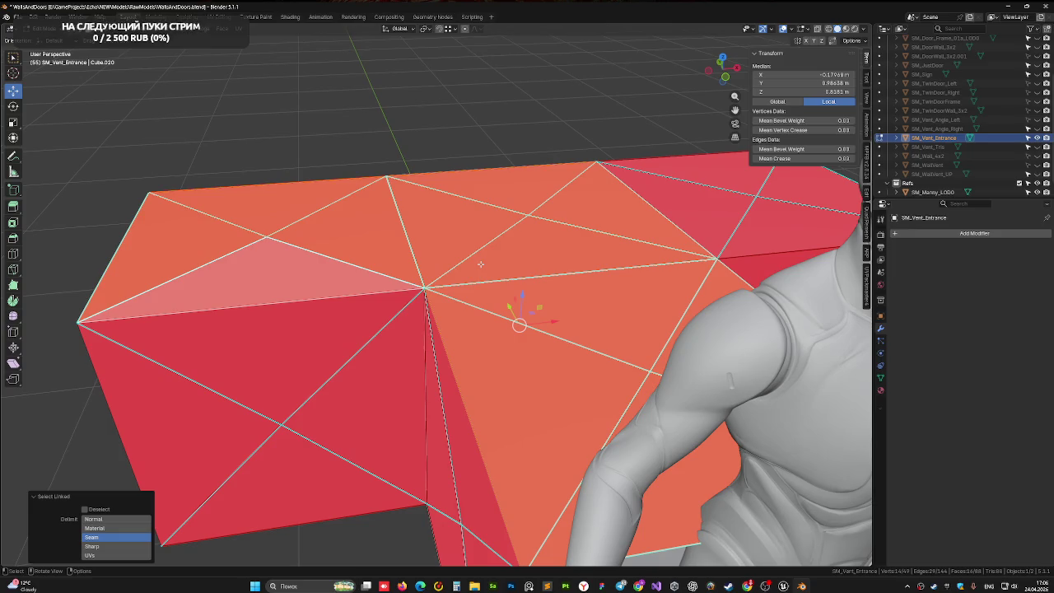
Step: Clear the selection and pick the left-end faces of the box section
{"action": "key", "text": "alt+a"}
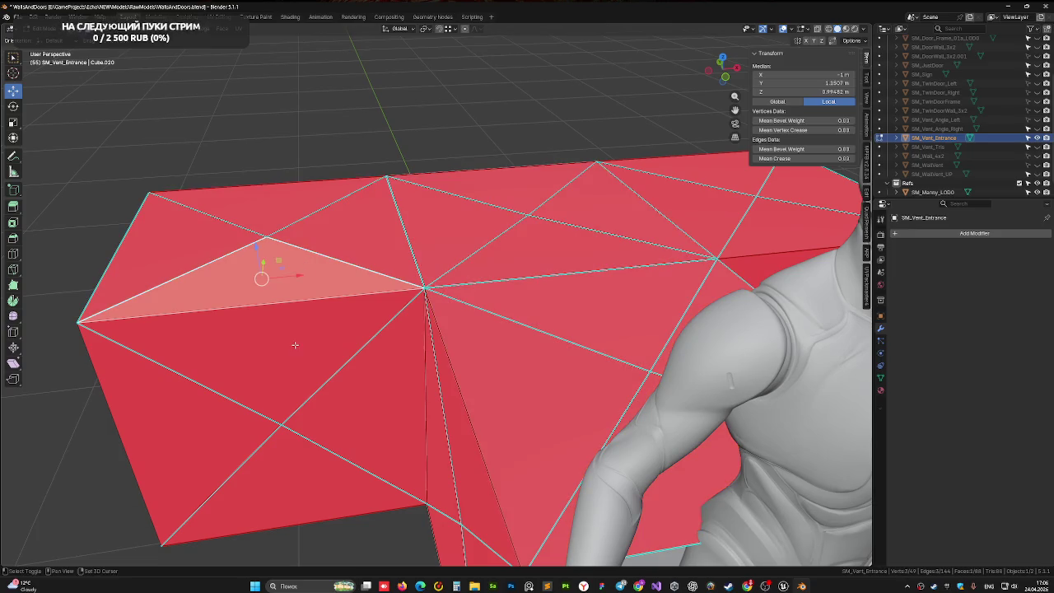
{"action": "left_click", "coordinate": [292, 349]}
{"action": "left_click", "coordinate": [379, 387], "text": "shift"}
{"action": "left_click", "coordinate": [339, 470], "text": "shift"}
{"action": "left_click", "coordinate": [166, 441], "text": "shift"}
{"action": "left_click", "coordinate": [161, 255], "text": "shift"}
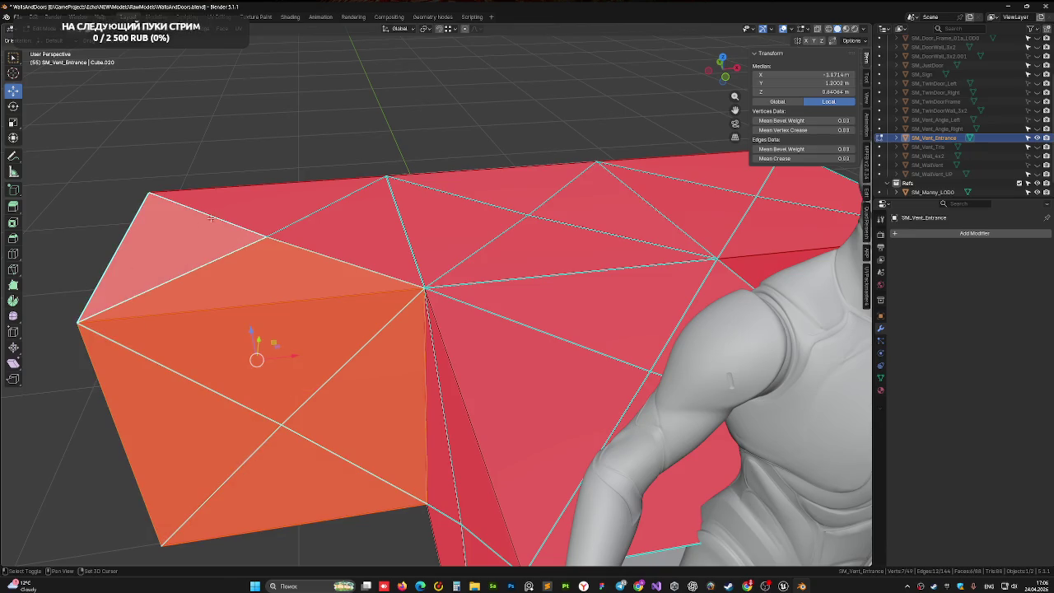
{"action": "left_click", "coordinate": [267, 202], "text": "shift"}
{"action": "left_click", "coordinate": [361, 235], "text": "shift"}
{"action": "mouse_move", "coordinate": [361, 234]}
{"action": "left_mouse_down"}
{"action": "mouse_move", "coordinate": [268, 274]}
{"action": "mouse_move", "coordinate": [362, 272]}
{"action": "left_mouse_up"}
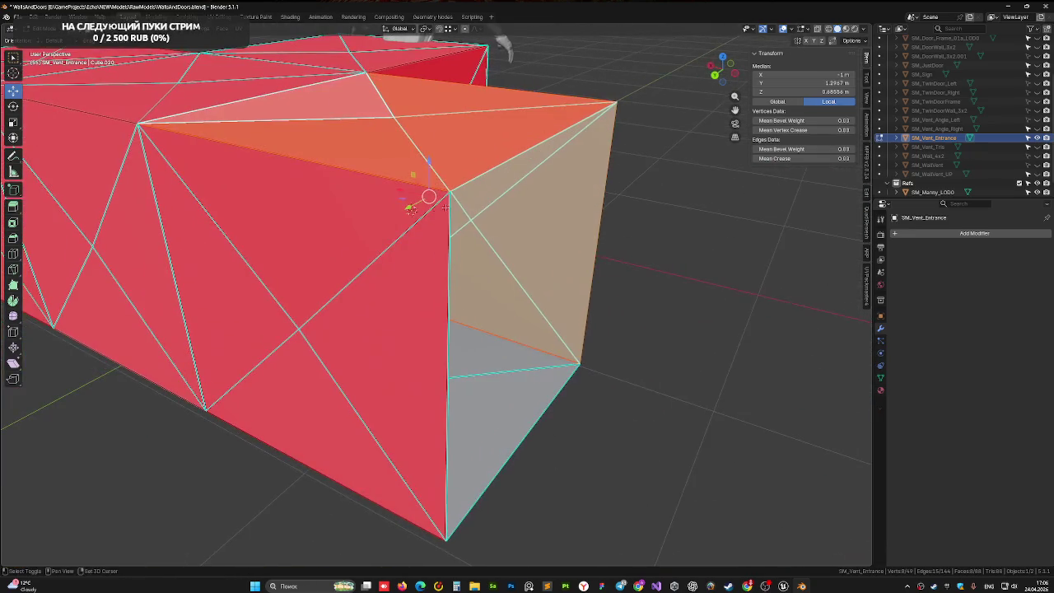
{"action": "left_click", "coordinate": [362, 272], "text": "shift"}
{"action": "left_click", "coordinate": [311, 369], "text": "shift"}
{"action": "left_click", "coordinate": [231, 286], "text": "shift"}
{"action": "mouse_move", "coordinate": [231, 286]}
{"action": "left_mouse_down"}
{"action": "mouse_move", "coordinate": [412, 329]}
{"action": "mouse_move", "coordinate": [527, 264]}
{"action": "mouse_move", "coordinate": [635, 484]}
{"action": "mouse_move", "coordinate": [444, 289]}
{"action": "left_mouse_up"}
{"action": "left_click", "coordinate": [618, 313], "text": "shift"}
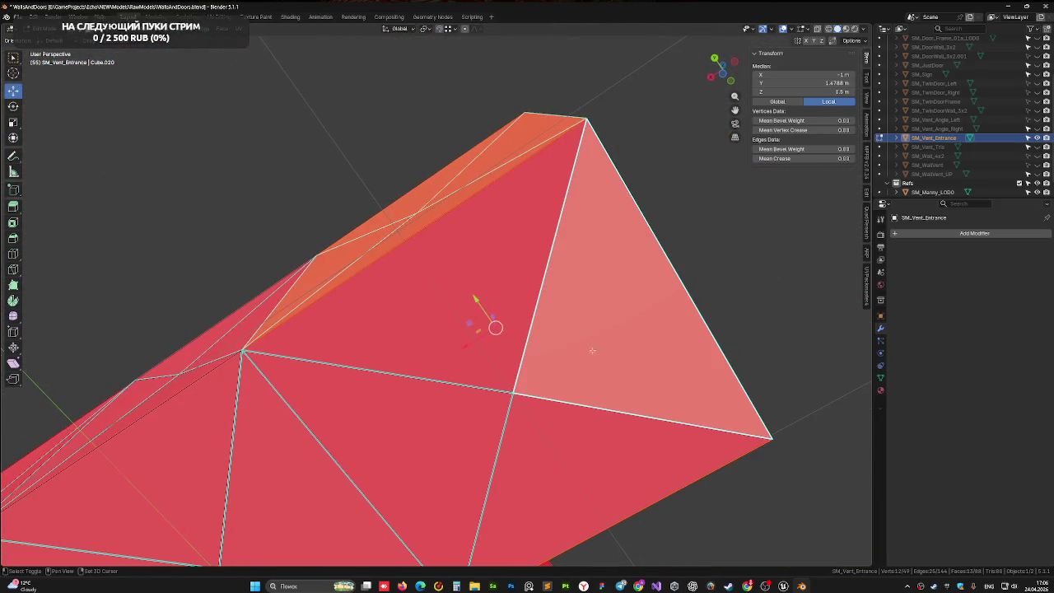
{"action": "left_click", "coordinate": [434, 305], "text": "shift"}
{"action": "left_click", "coordinate": [531, 469], "text": "shift"}
{"action": "left_click", "coordinate": [415, 467], "text": "shift"}
Step: Add the section's top, left-side and right-end faces to the selection
{"action": "mouse_move", "coordinate": [415, 467]}
{"action": "left_mouse_down"}
{"action": "mouse_move", "coordinate": [372, 461]}
{"action": "mouse_move", "coordinate": [309, 414]}
{"action": "mouse_move", "coordinate": [428, 354]}
{"action": "mouse_move", "coordinate": [485, 475]}
{"action": "left_mouse_up"}
{"action": "left_click", "coordinate": [436, 429], "text": "shift"}
{"action": "left_click", "coordinate": [319, 302], "text": "shift"}
{"action": "mouse_move", "coordinate": [319, 301]}
{"action": "left_mouse_down"}
{"action": "mouse_move", "coordinate": [506, 344]}
{"action": "mouse_move", "coordinate": [543, 333]}
{"action": "left_mouse_up"}
{"action": "left_click", "coordinate": [354, 387], "text": "shift"}
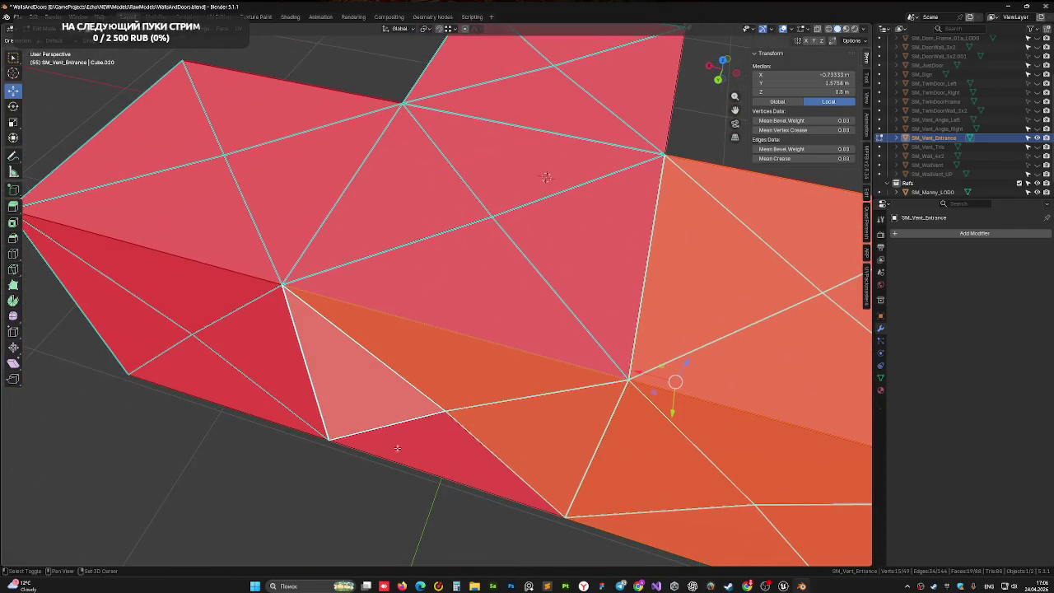
{"action": "left_click", "coordinate": [445, 469], "text": "shift"}
{"action": "left_click", "coordinate": [267, 373], "text": "shift"}
{"action": "left_click", "coordinate": [214, 397], "text": "shift"}
{"action": "left_click", "coordinate": [149, 346], "text": "shift"}
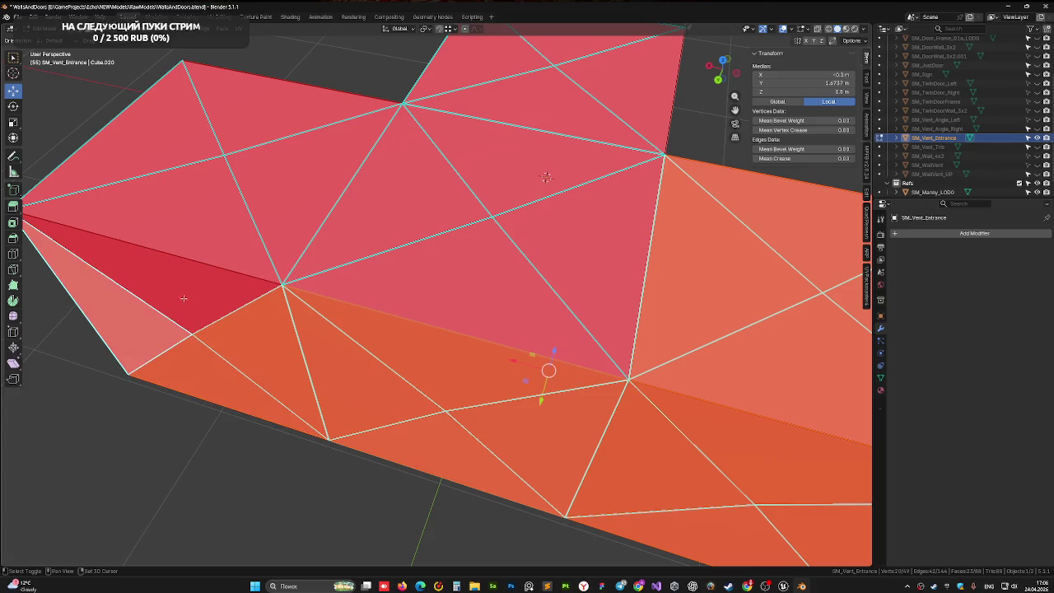
{"action": "left_click", "coordinate": [184, 299], "text": "shift"}
{"action": "left_click", "coordinate": [165, 206], "text": "shift"}
{"action": "left_click", "coordinate": [194, 144], "text": "shift"}
{"action": "left_click", "coordinate": [276, 116], "text": "shift"}
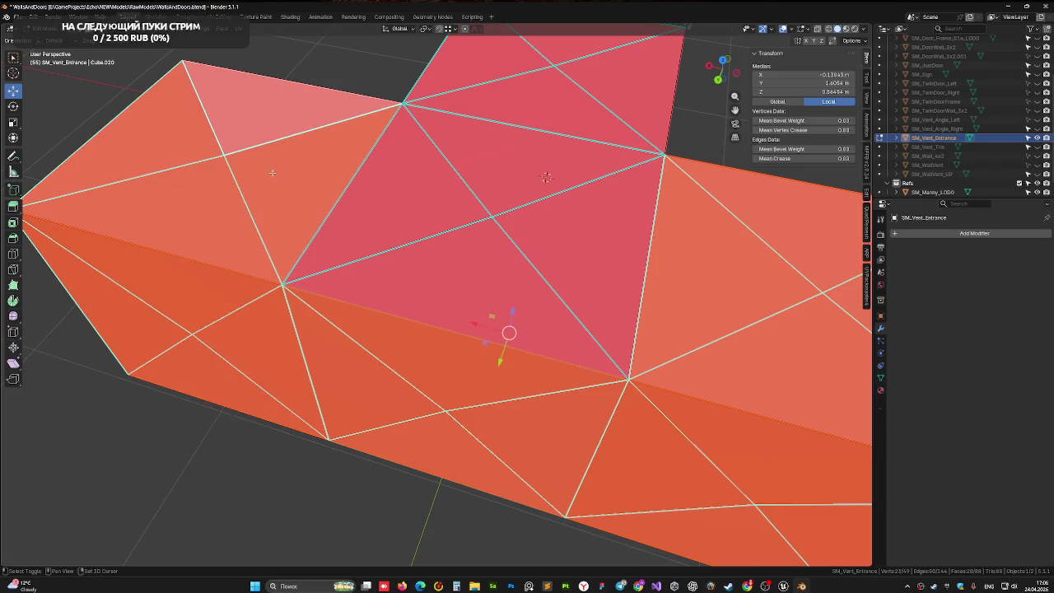
{"action": "mouse_move", "coordinate": [277, 116]}
{"action": "left_mouse_down"}
{"action": "mouse_move", "coordinate": [357, 179]}
{"action": "mouse_move", "coordinate": [480, 202]}
{"action": "mouse_move", "coordinate": [425, 346]}
{"action": "mouse_move", "coordinate": [466, 181]}
{"action": "left_mouse_up"}
{"action": "left_click", "coordinate": [466, 181], "text": "shift"}
{"action": "left_click", "coordinate": [526, 290], "text": "shift"}
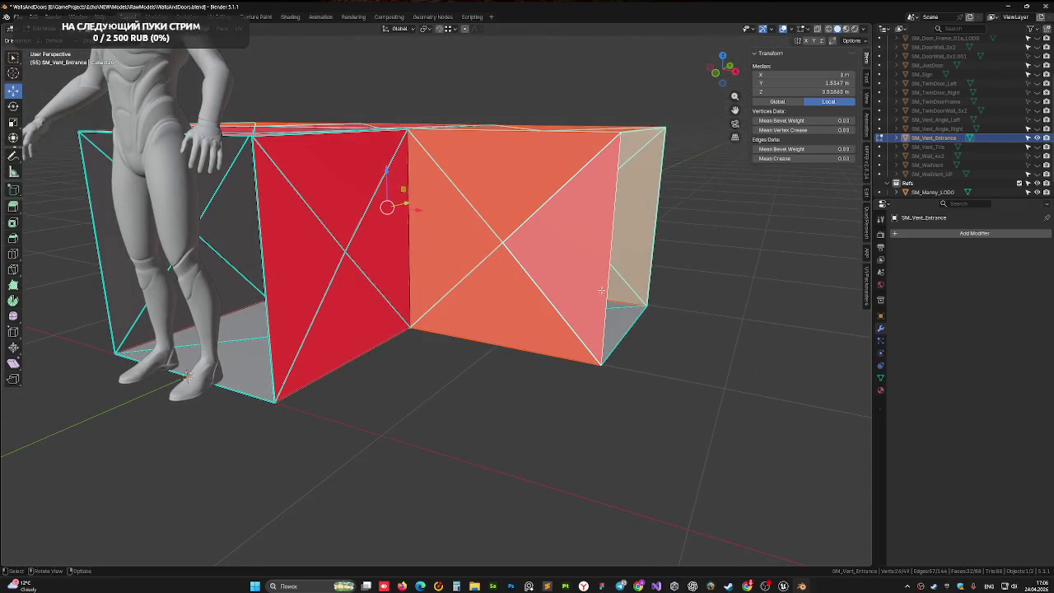
Step: Add the remaining right-end and bottom faces, then delete all selected faces
{"action": "mouse_move", "coordinate": [526, 290]}
{"action": "left_mouse_down"}
{"action": "mouse_move", "coordinate": [494, 305]}
{"action": "mouse_move", "coordinate": [547, 325]}
{"action": "left_mouse_up"}
{"action": "left_click", "coordinate": [593, 304], "text": "shift"}
{"action": "left_click", "coordinate": [700, 293], "text": "shift"}
{"action": "left_click", "coordinate": [700, 387], "text": "shift"}
{"action": "left_click", "coordinate": [628, 386], "text": "shift"}
{"action": "mouse_move", "coordinate": [628, 385]}
{"action": "left_mouse_down"}
{"action": "mouse_move", "coordinate": [370, 275]}
{"action": "mouse_move", "coordinate": [730, 216]}
{"action": "mouse_move", "coordinate": [682, 364]}
{"action": "mouse_move", "coordinate": [653, 392]}
{"action": "left_mouse_up"}
{"action": "key", "text": "x"}
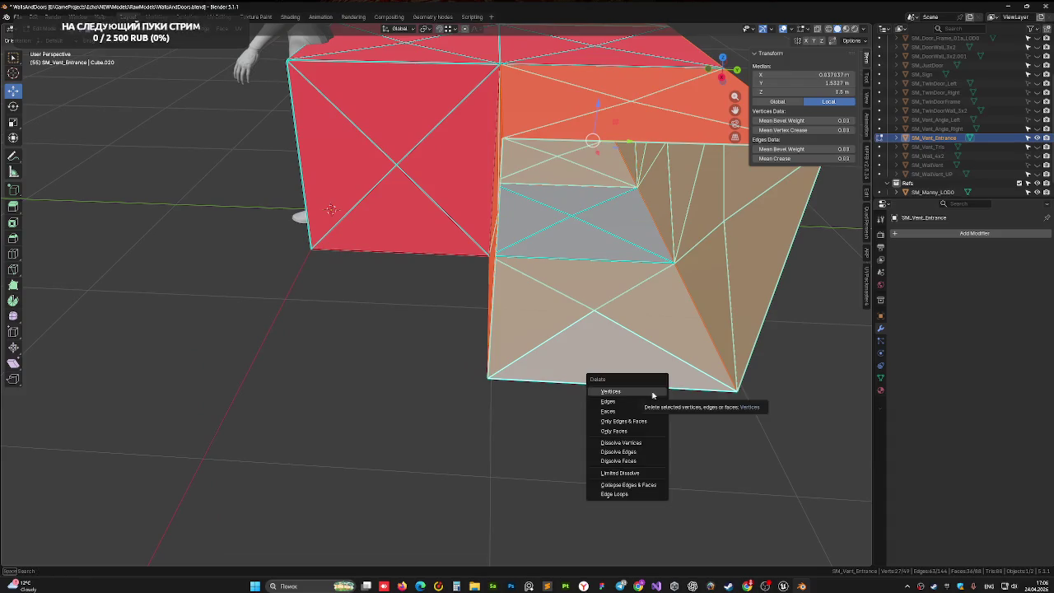
{"action": "left_click", "coordinate": [639, 413]}
Step: Select the opening's top-left edge and right corner vertex and frame them in view
{"action": "mouse_move", "coordinate": [639, 412]}
{"action": "left_mouse_down"}
{"action": "mouse_move", "coordinate": [577, 292]}
{"action": "mouse_move", "coordinate": [588, 266]}
{"action": "mouse_move", "coordinate": [323, 264]}
{"action": "left_mouse_up"}
{"action": "scroll", "coordinate": [588, 266], "scroll_direction": "up", "scroll_amount": 3}
{"action": "scroll", "coordinate": [323, 264], "scroll_direction": "up", "scroll_amount": 1}
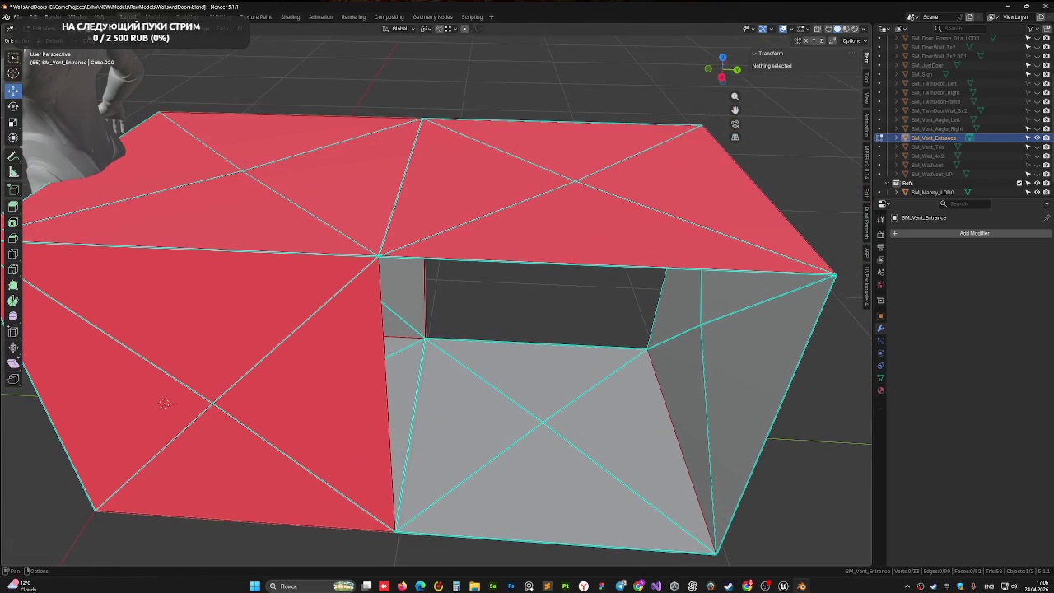
{"action": "left_click", "coordinate": [165, 247], "text": "shift"}
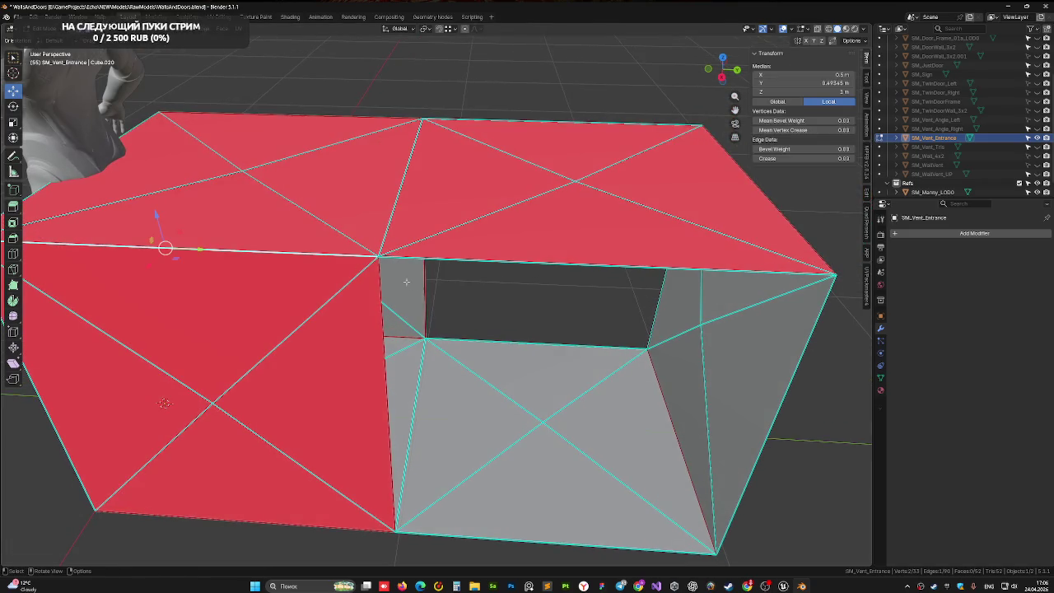
{"action": "left_click", "coordinate": [837, 277], "text": "shift"}
{"action": "key", "text": "KP_Decimal"}
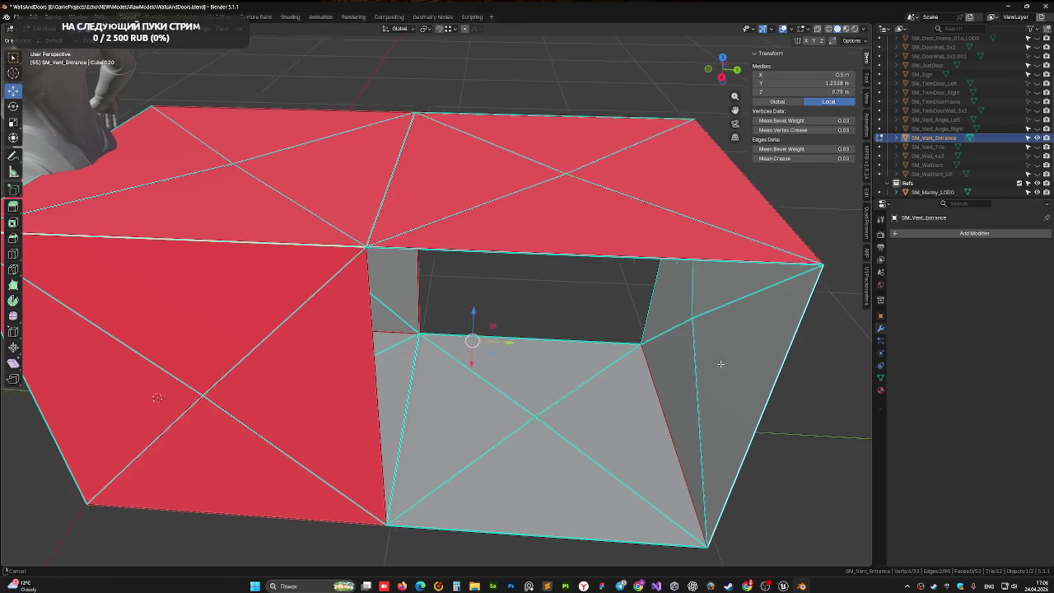
Step: In vertex select, fill the side opening with a face from its four corners
{"action": "left_click", "coordinate": [315, 191]}
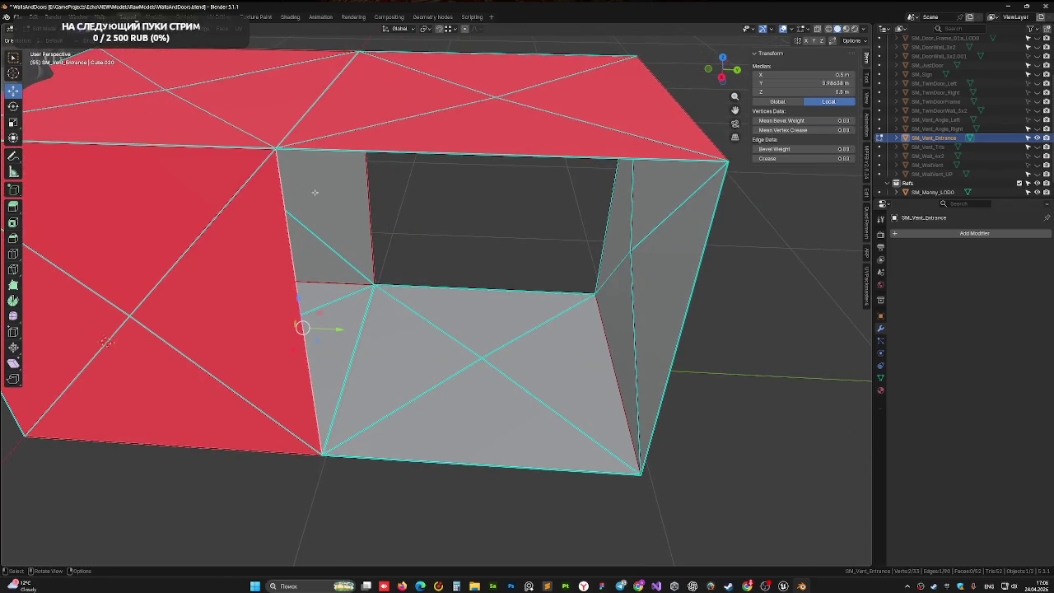
{"action": "key", "text": "1"}
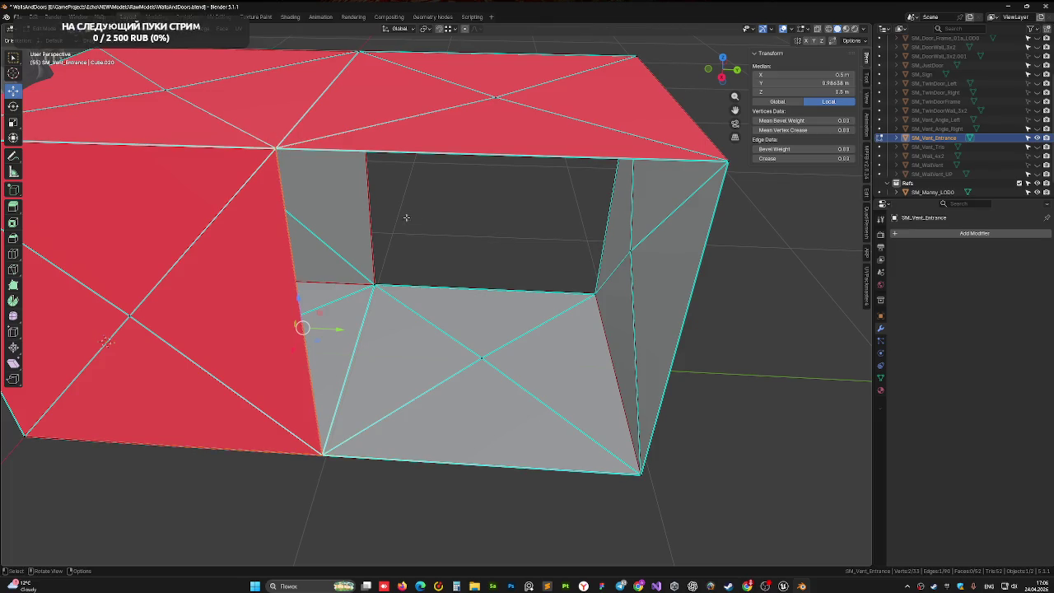
{"action": "left_click", "coordinate": [276, 149]}
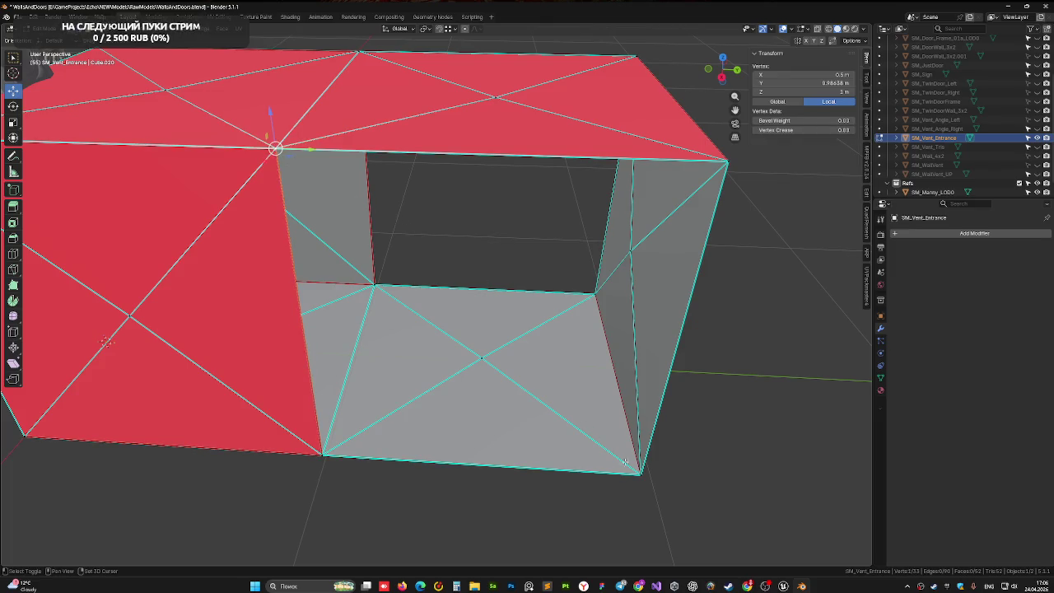
{"action": "left_click", "coordinate": [728, 161], "text": "shift"}
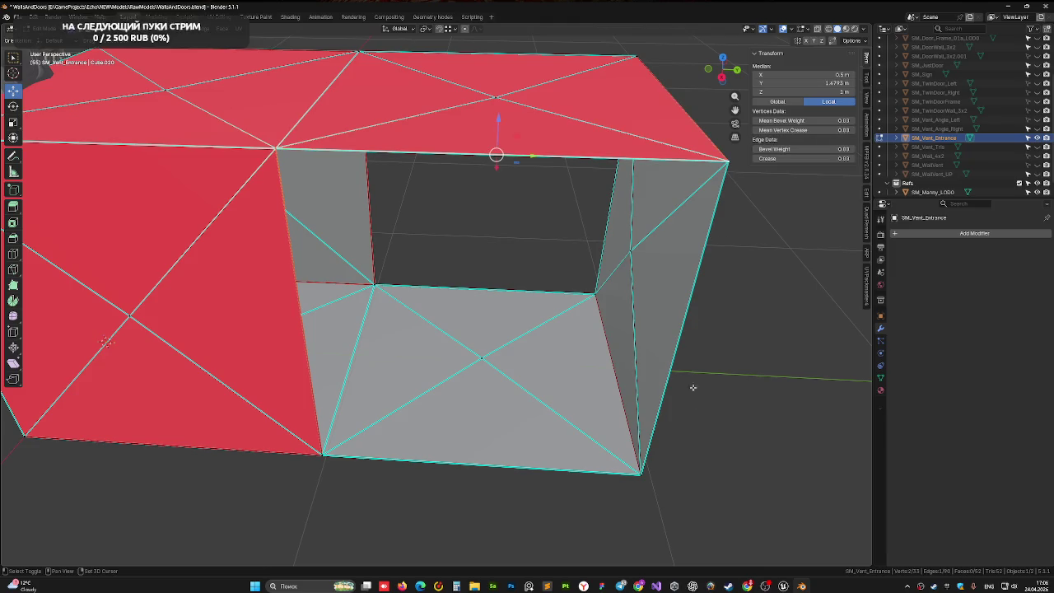
{"action": "left_click", "coordinate": [643, 474], "text": "shift"}
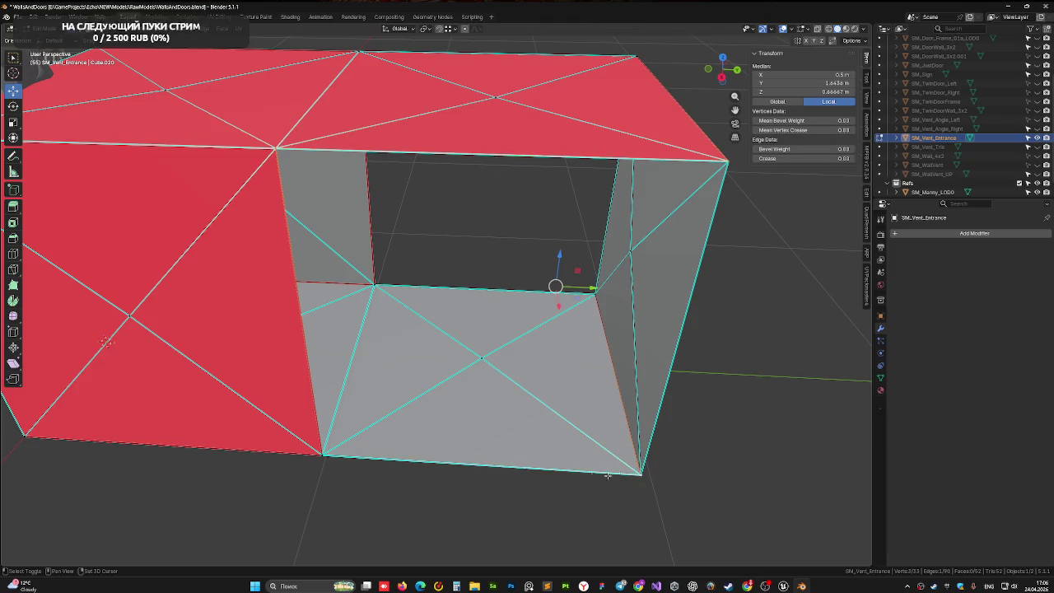
{"action": "left_click", "coordinate": [321, 456], "text": "shift"}
{"action": "key", "text": "f"}
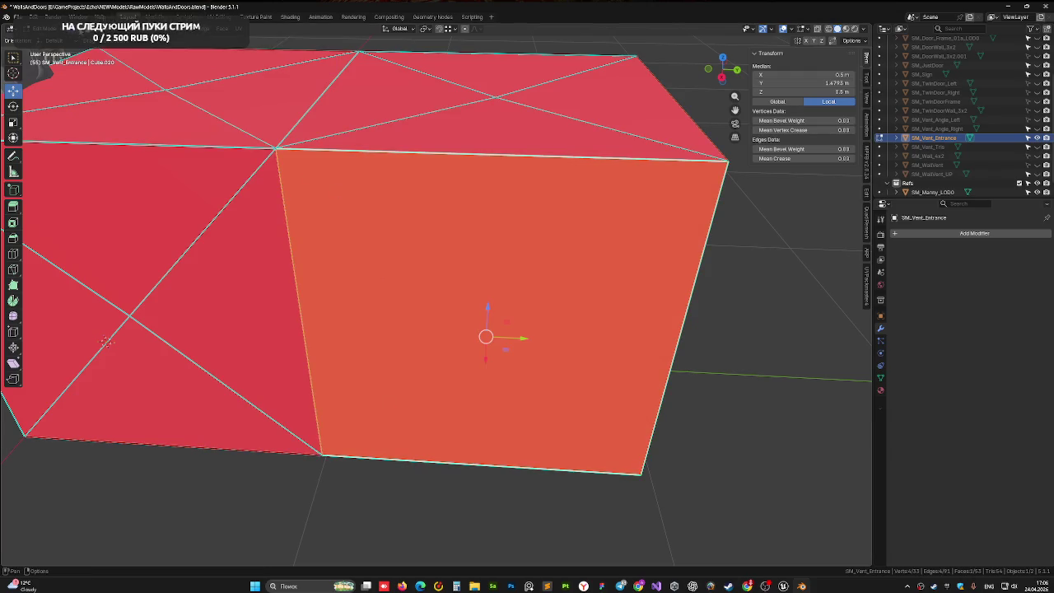
Step: Split the new side face with a diagonal edge between opposite corners
{"action": "left_click", "coordinate": [275, 148]}
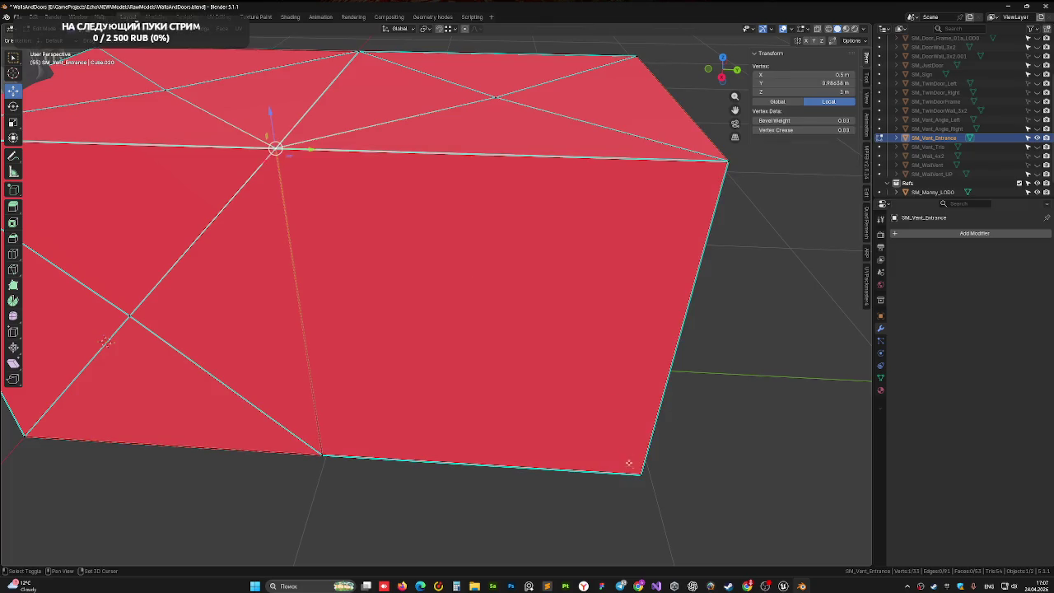
{"action": "left_click", "coordinate": [643, 476], "text": "shift"}
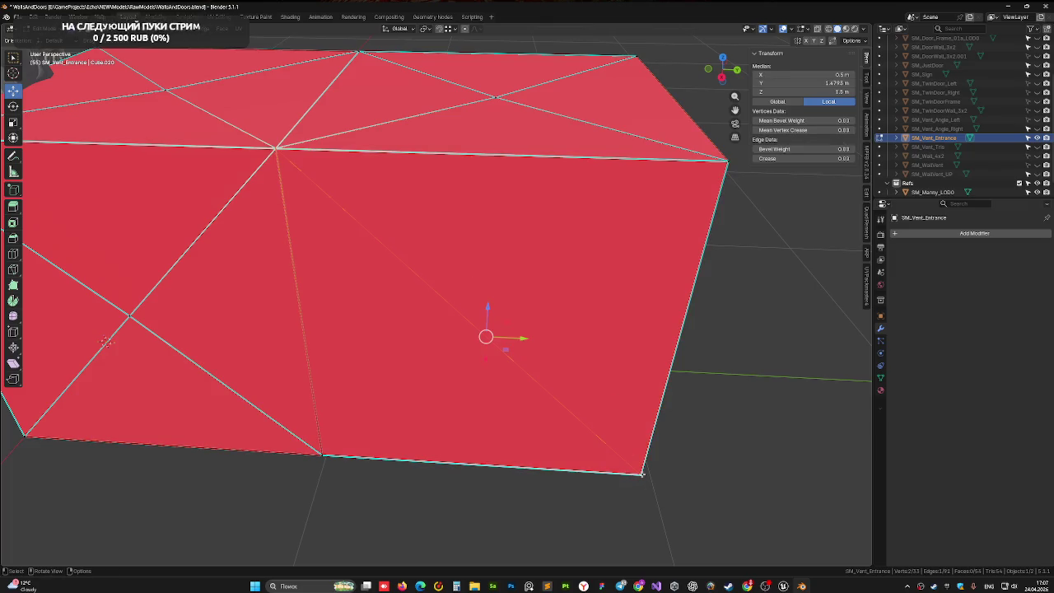
{"action": "left_click", "coordinate": [727, 162]}
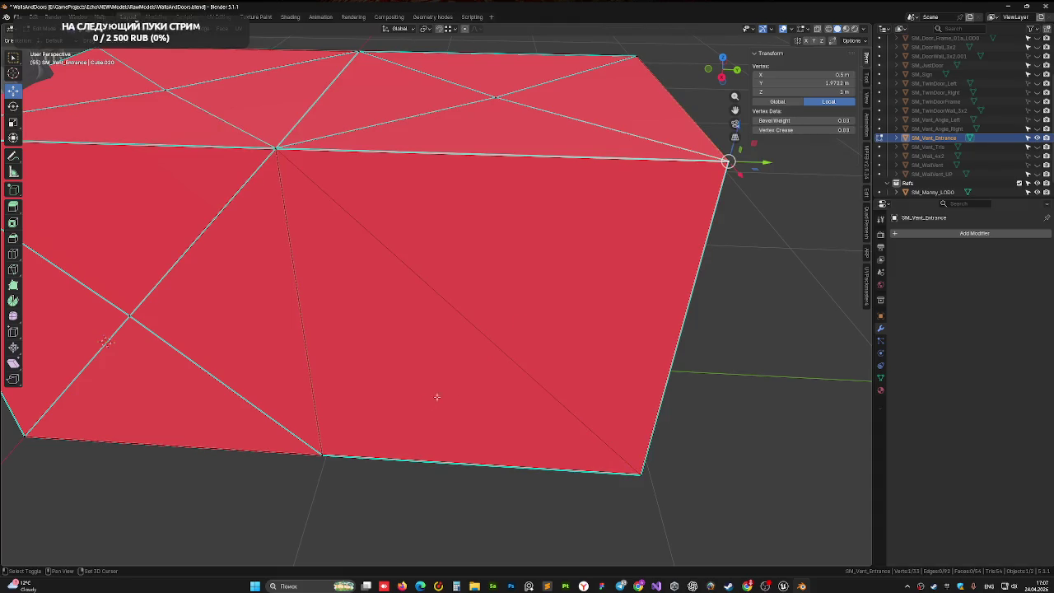
{"action": "left_click", "coordinate": [323, 456], "text": "shift"}
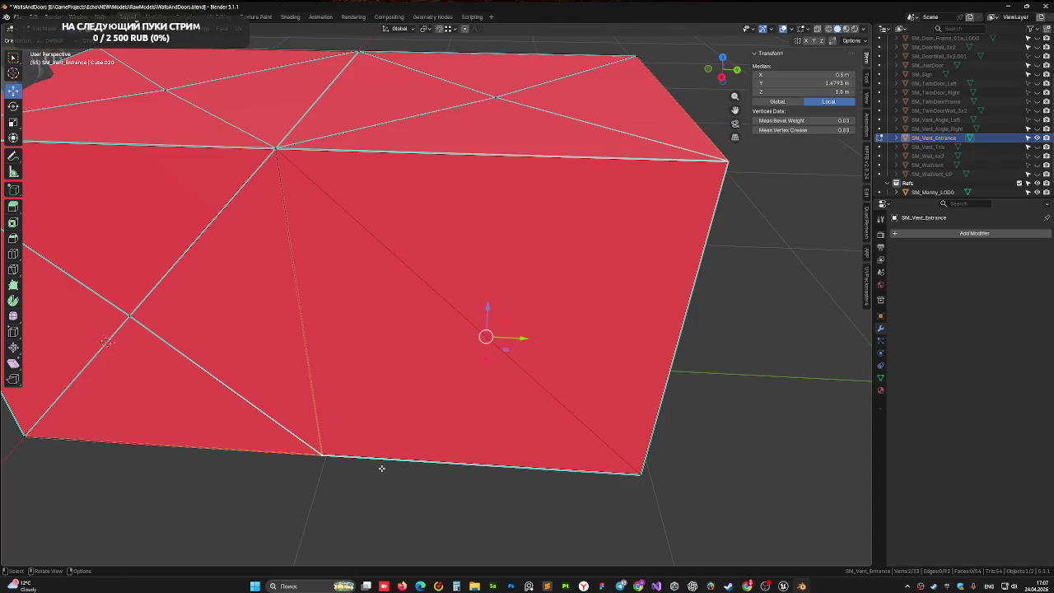
{"action": "key", "text": "j"}
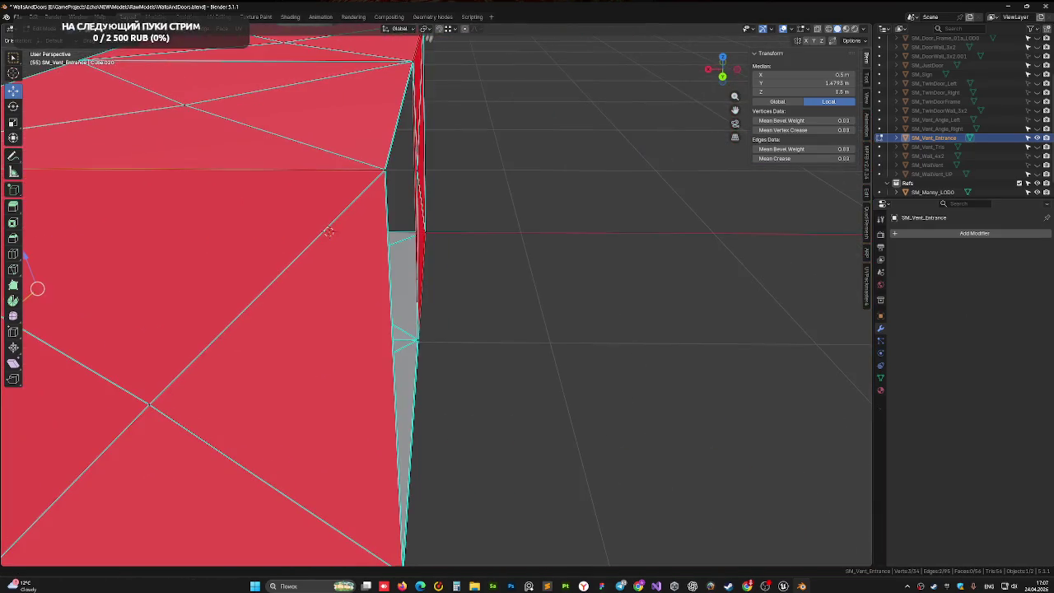
{"action": "scroll", "coordinate": [329, 231], "scroll_direction": "down", "scroll_amount": 5}
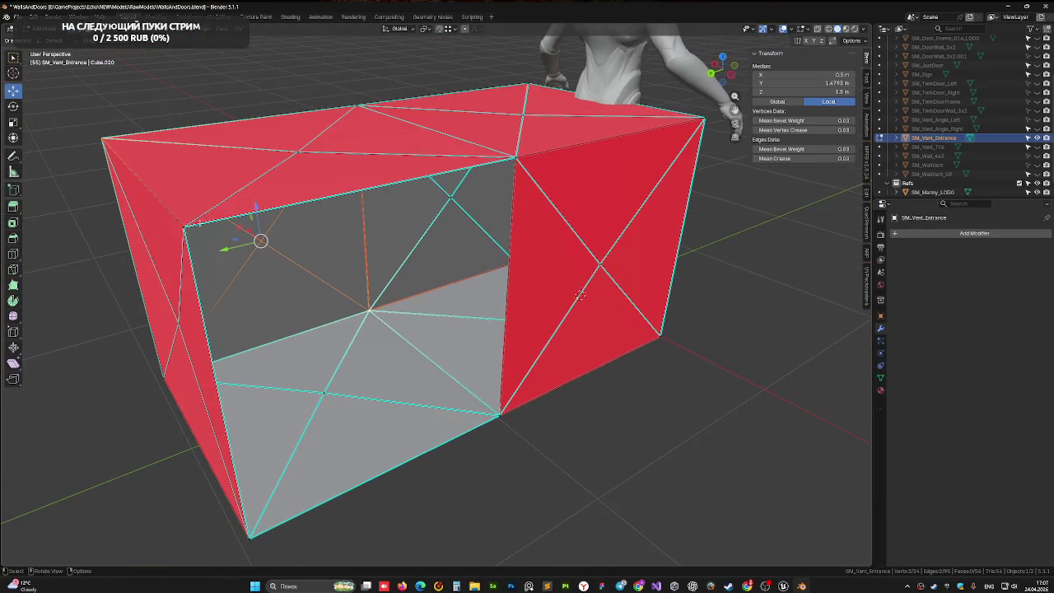
Step: Fill the front opening of SM_Vent_Entrance with a new face
{"action": "left_click", "coordinate": [185, 226]}
{"action": "left_click", "coordinate": [375, 187]}
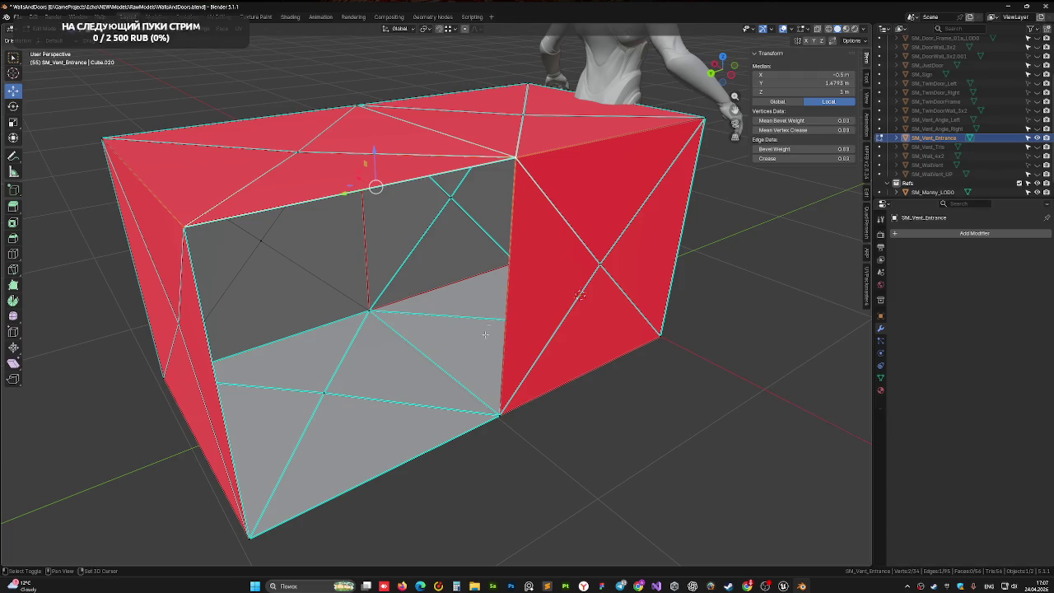
{"action": "left_click", "coordinate": [461, 432], "text": "shift"}
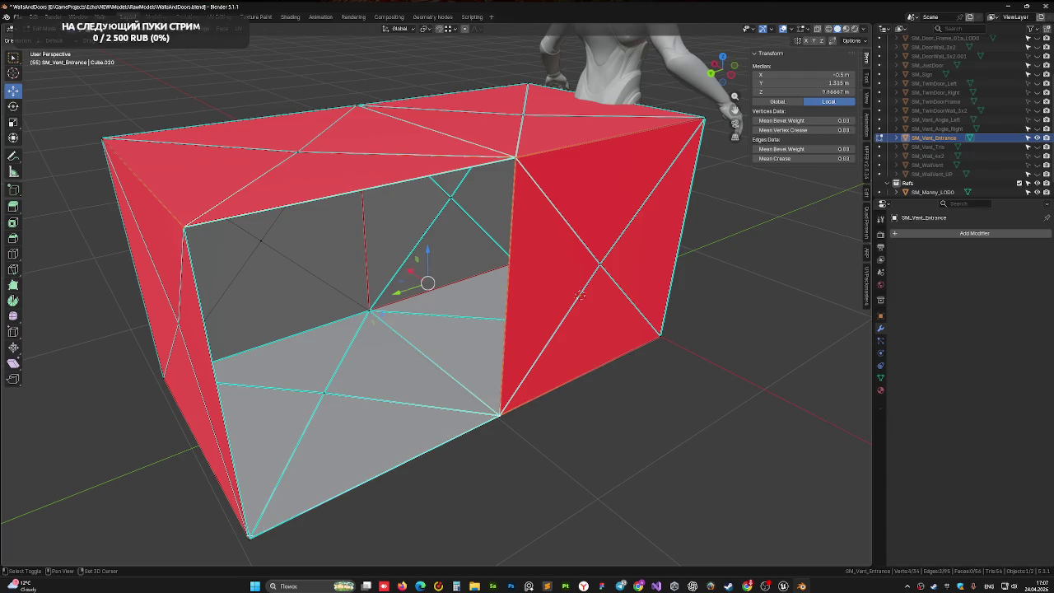
{"action": "left_click", "coordinate": [302, 502], "text": "shift"}
{"action": "key", "text": "f"}
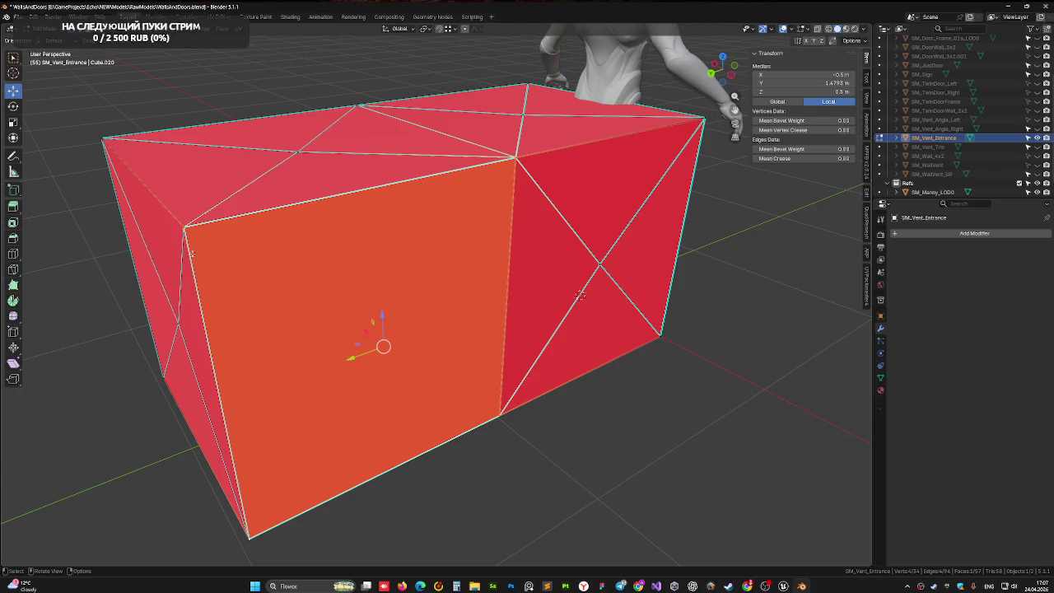
Step: Connect both pairs of opposite front corners with diagonal edges
{"action": "left_click", "coordinate": [185, 226]}
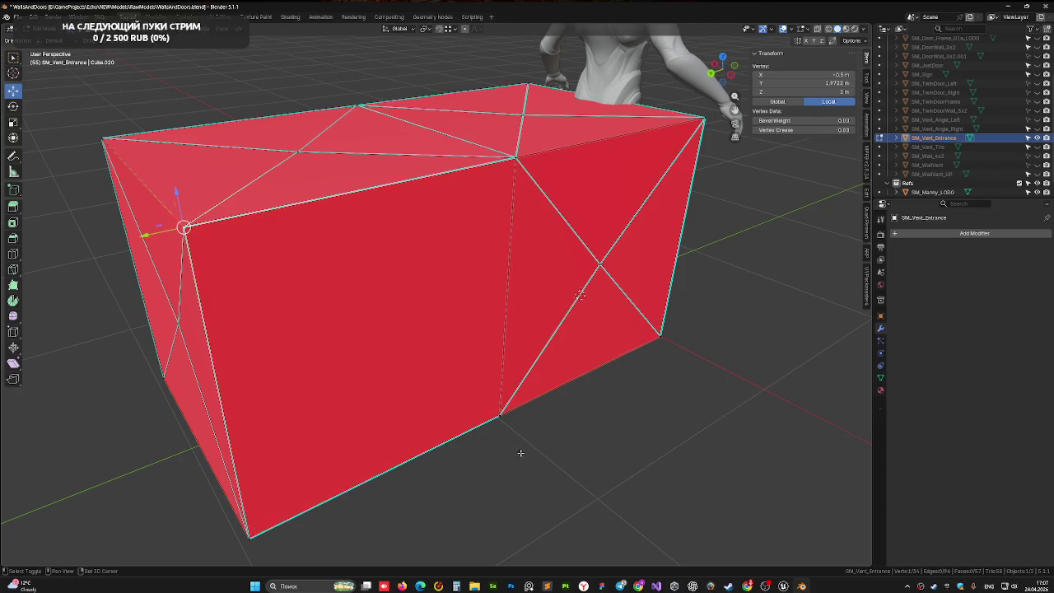
{"action": "left_click", "coordinate": [499, 417], "text": "shift"}
{"action": "key", "text": "j"}
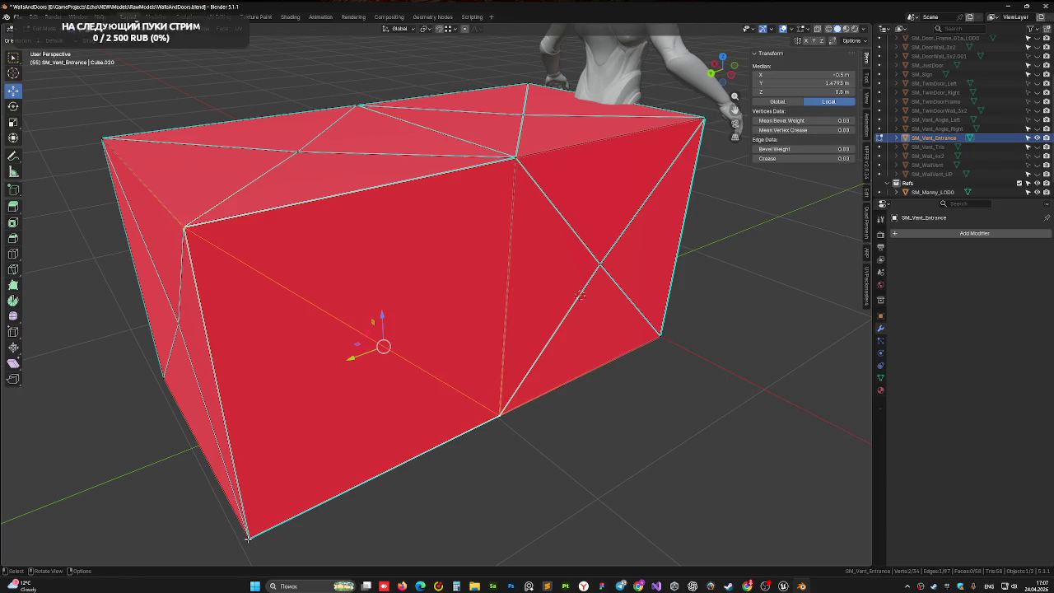
{"action": "left_click", "coordinate": [248, 540]}
{"action": "left_click", "coordinate": [515, 157], "text": "shift"}
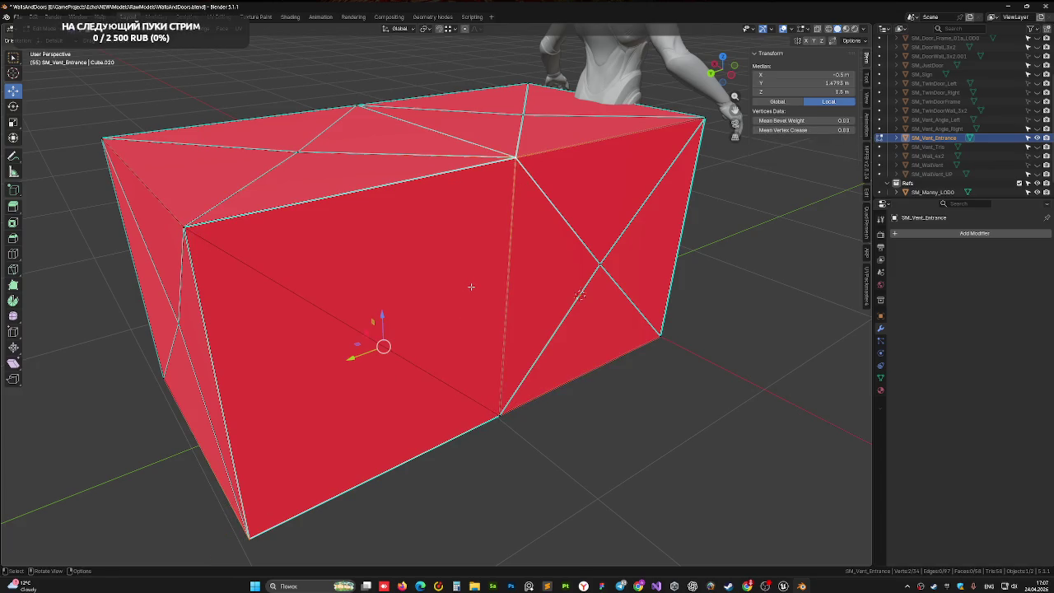
{"action": "key", "text": "j"}
{"action": "left_click", "coordinate": [581, 295]}
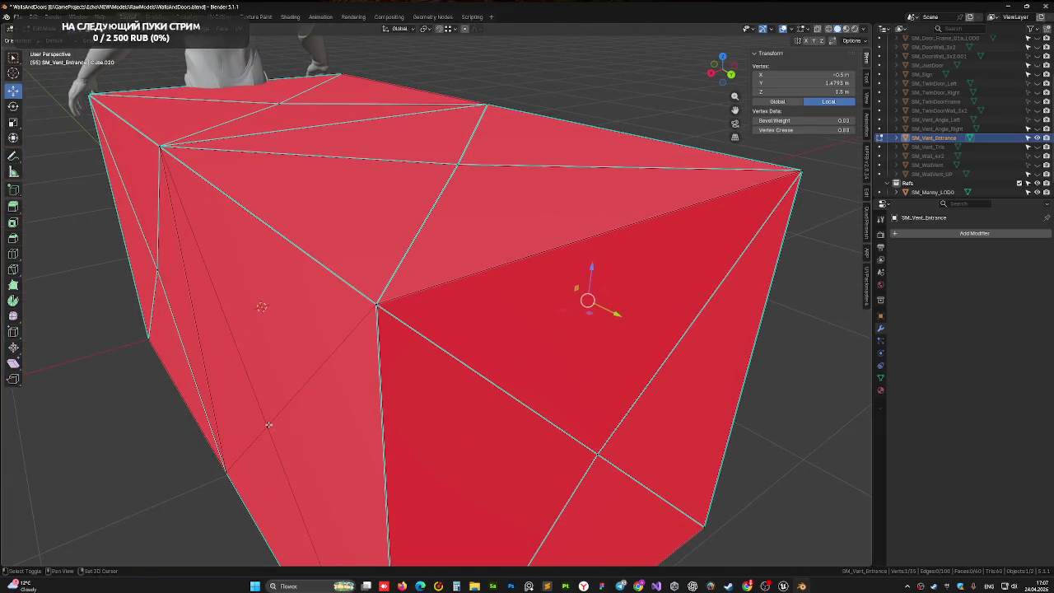
Step: In Front view, select the box's vertices and scale them to 0.96
{"action": "left_click", "coordinate": [269, 424]}
{"action": "left_click", "coordinate": [714, 61]}
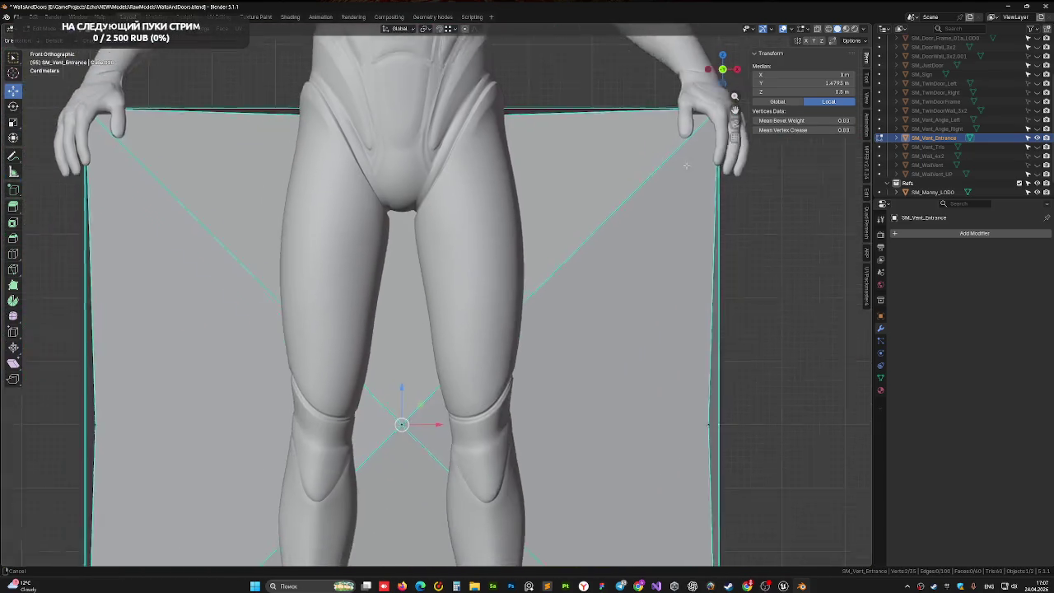
{"action": "scroll", "coordinate": [686, 165], "scroll_direction": "up", "scroll_amount": 4}
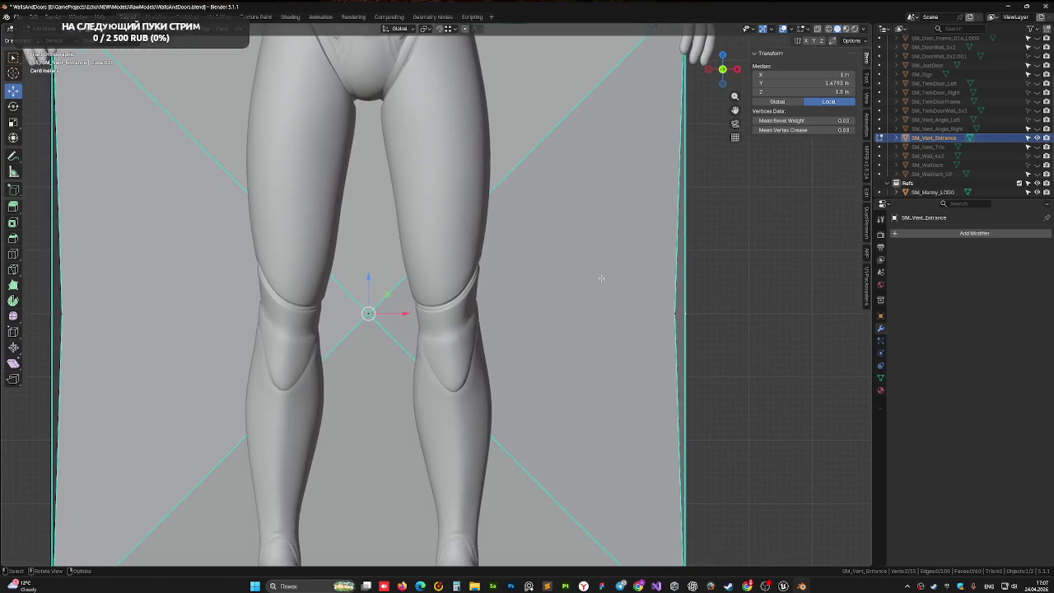
{"action": "key", "text": "KP_5"}
{"action": "scroll", "coordinate": [598, 285], "scroll_direction": "down", "scroll_amount": 5}
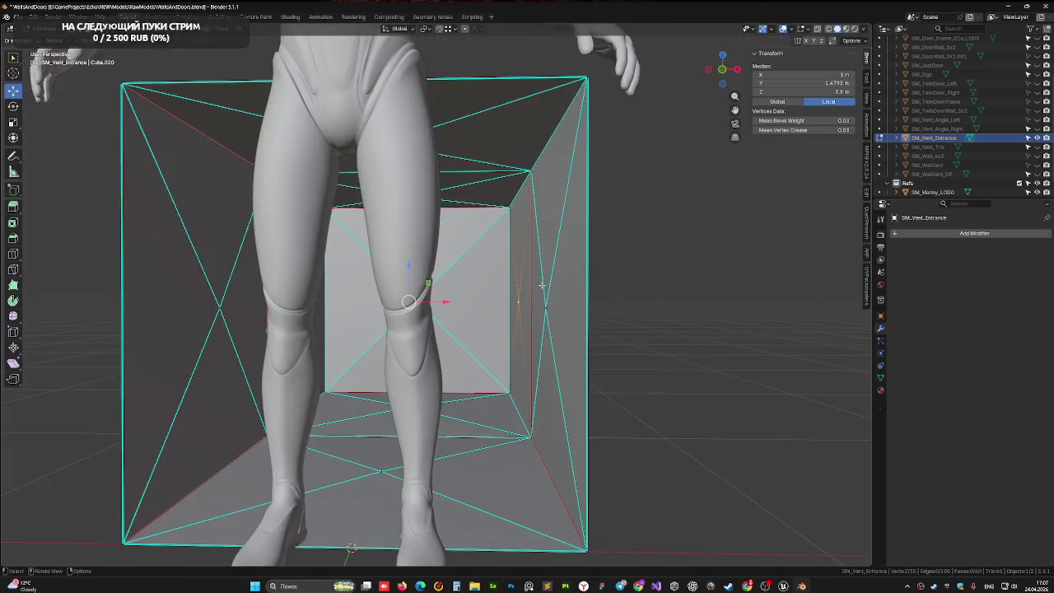
{"action": "scroll", "coordinate": [542, 285], "scroll_direction": "down", "scroll_amount": 3}
{"action": "left_click_drag", "start_coordinate": [713, 66], "coordinate": [724, 78]}
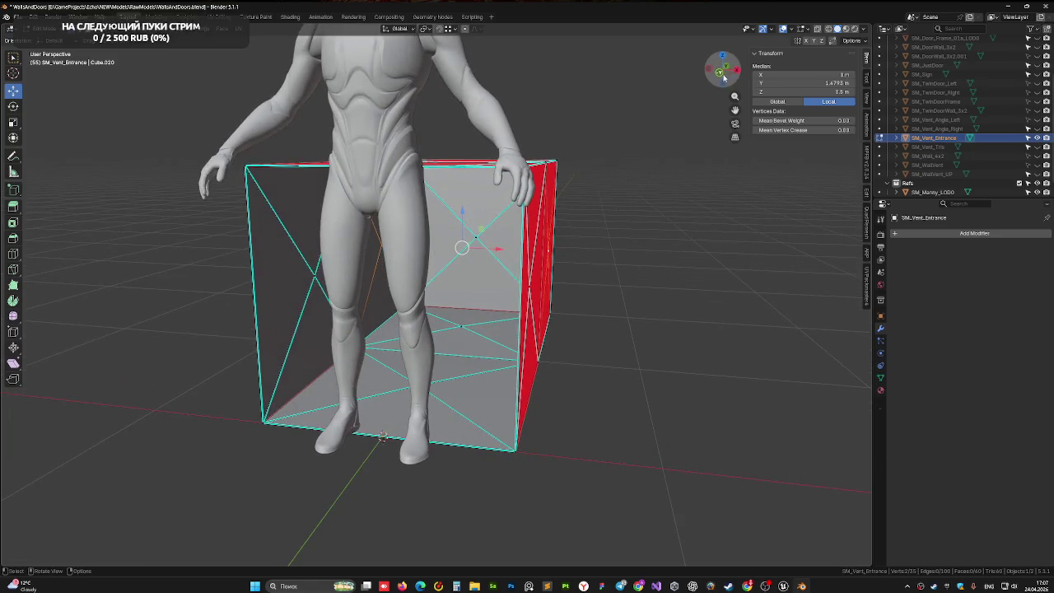
{"action": "left_click", "coordinate": [724, 78]}
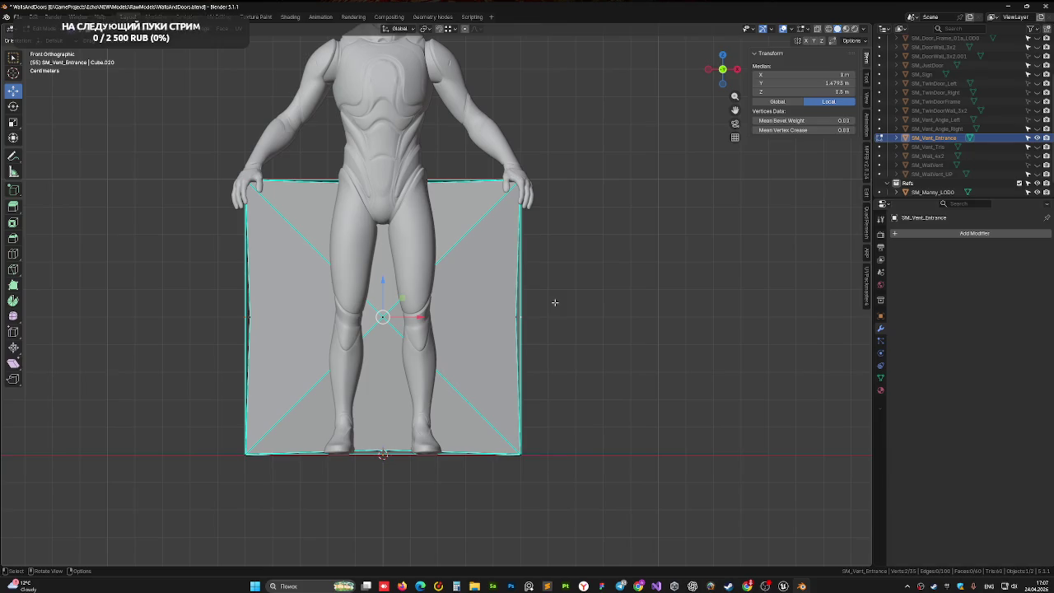
{"action": "mouse_move", "coordinate": [580, 229]}
{"action": "left_mouse_down"}
{"action": "mouse_move", "coordinate": [485, 428]}
{"action": "mouse_move", "coordinate": [381, 264]}
{"action": "mouse_move", "coordinate": [602, 401]}
{"action": "mouse_move", "coordinate": [585, 315]}
{"action": "left_mouse_up"}
{"action": "key", "text": "s"}
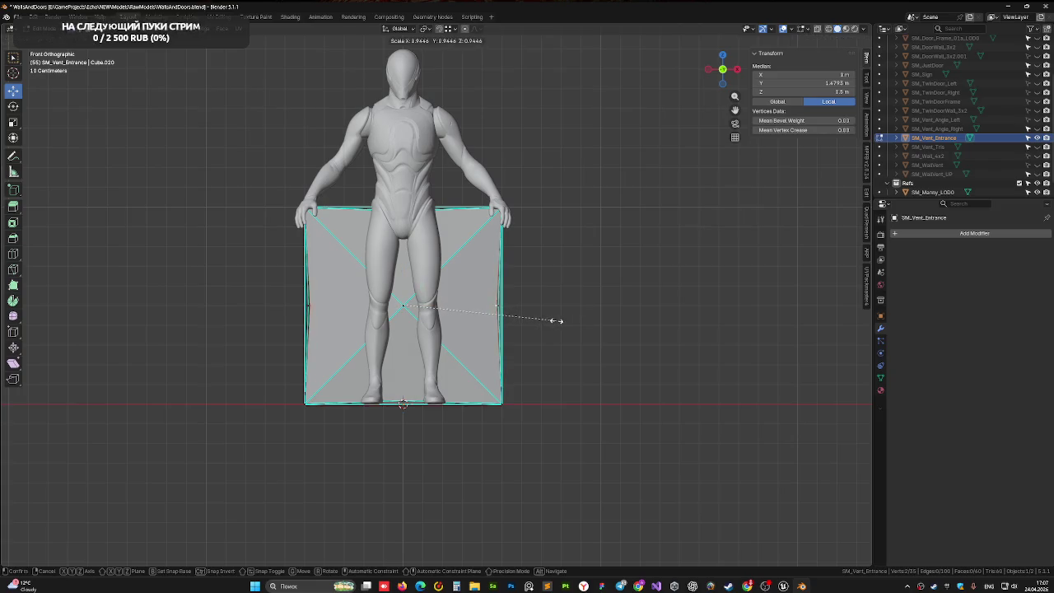
{"action": "left_click", "coordinate": [559, 320]}
Step: Delete all the front-face triangles to open that end, then save the file
{"action": "mouse_move", "coordinate": [617, 299]}
{"action": "left_mouse_down"}
{"action": "mouse_move", "coordinate": [487, 404]}
{"action": "mouse_move", "coordinate": [330, 255]}
{"action": "left_mouse_up"}
{"action": "left_click", "coordinate": [331, 254]}
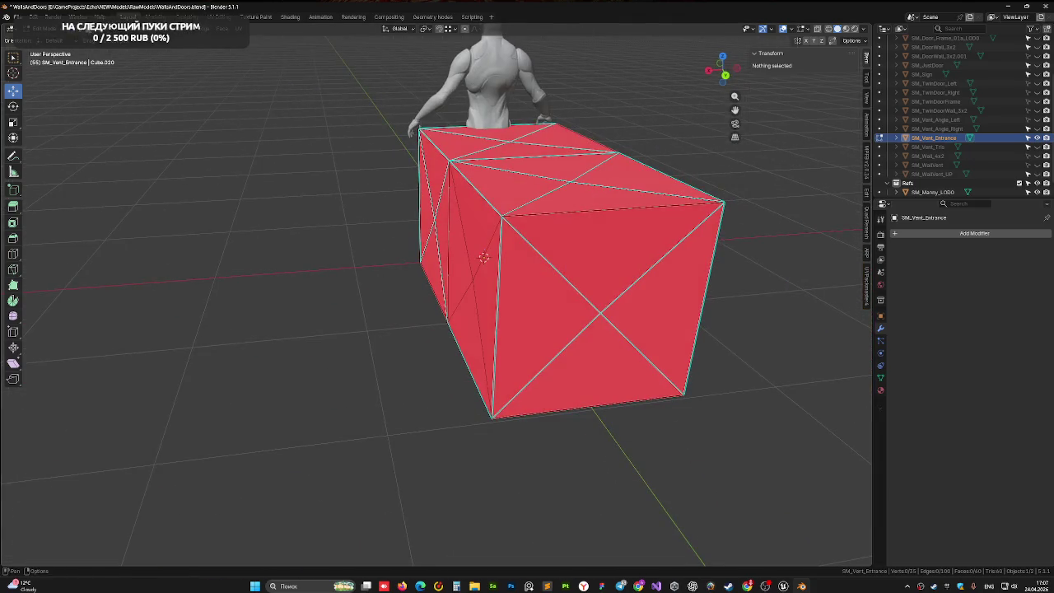
{"action": "left_click", "coordinate": [612, 243]}
{"action": "left_click", "coordinate": [531, 329], "text": "shift"}
{"action": "left_click", "coordinate": [587, 388], "text": "shift"}
{"action": "left_click", "coordinate": [663, 298], "text": "shift"}
{"action": "key", "text": "x"}
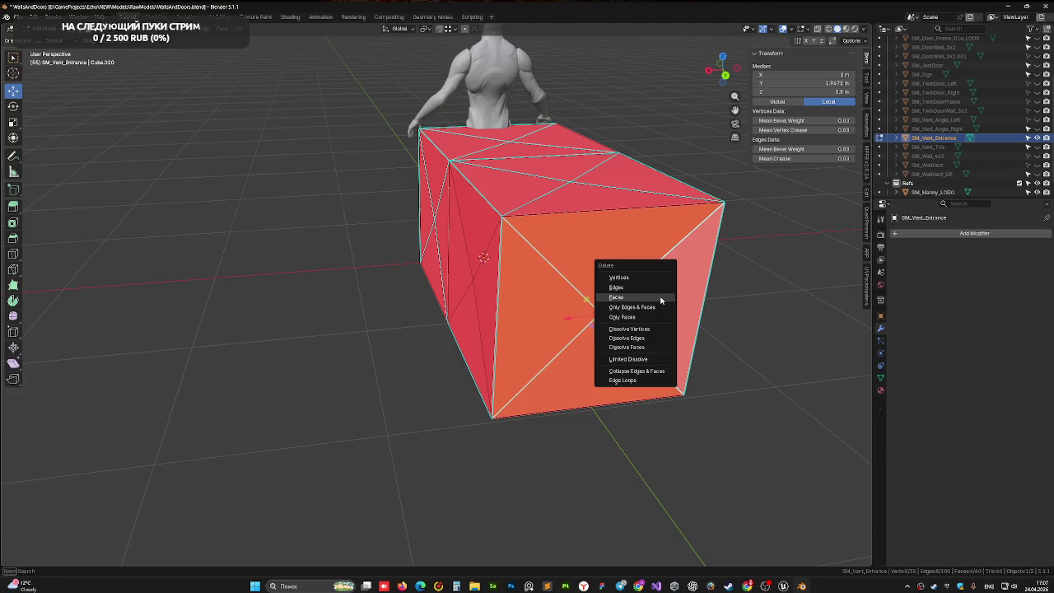
{"action": "left_click", "coordinate": [663, 300]}
{"action": "mouse_move", "coordinate": [540, 299]}
{"action": "left_mouse_down"}
{"action": "mouse_move", "coordinate": [572, 278]}
{"action": "mouse_move", "coordinate": [536, 284]}
{"action": "left_mouse_up"}
{"action": "key", "text": "ctrl+s"}
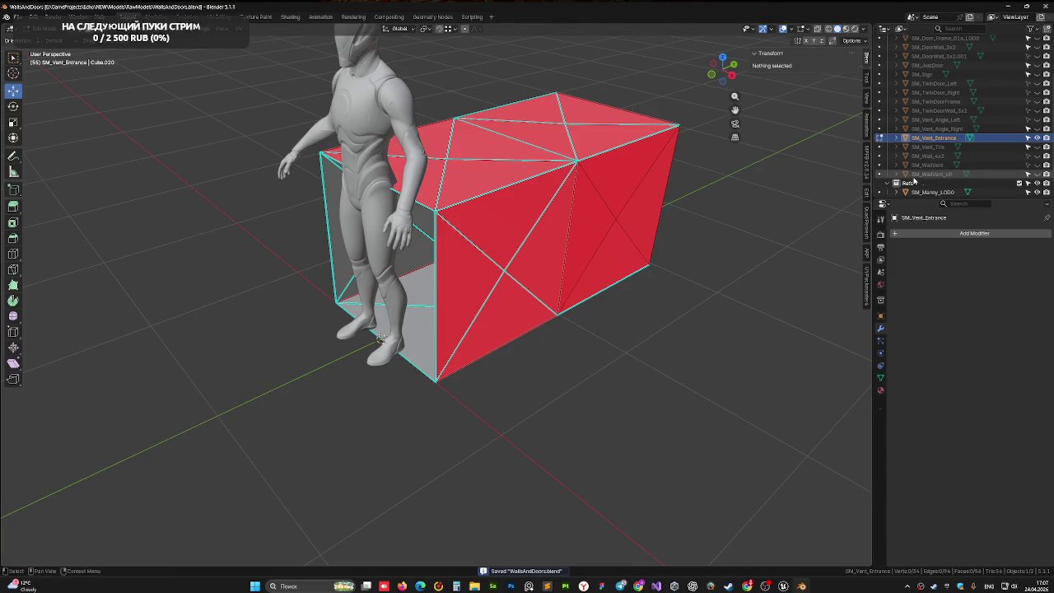
Step: Rename SM_Vent_Entrance to SM_Vent_Single in the Outliner and save the file
{"action": "double_click", "coordinate": [933, 139]}
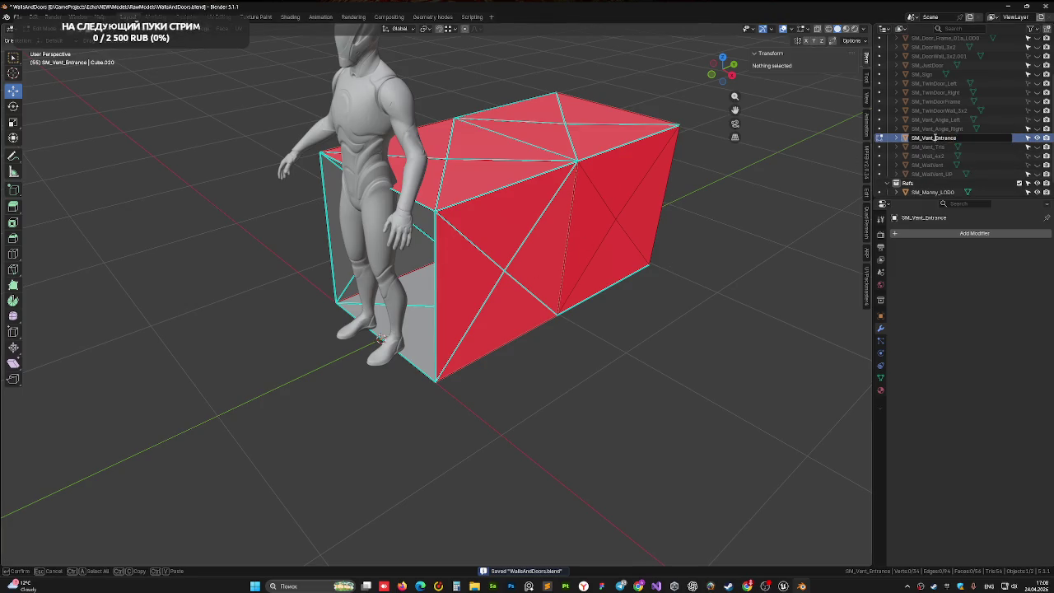
{"action": "key", "text": "BackSpace"}
{"action": "key", "text": "BackSpace"}
{"action": "key", "text": "BackSpace"}
{"action": "type", "text": "Singl"}
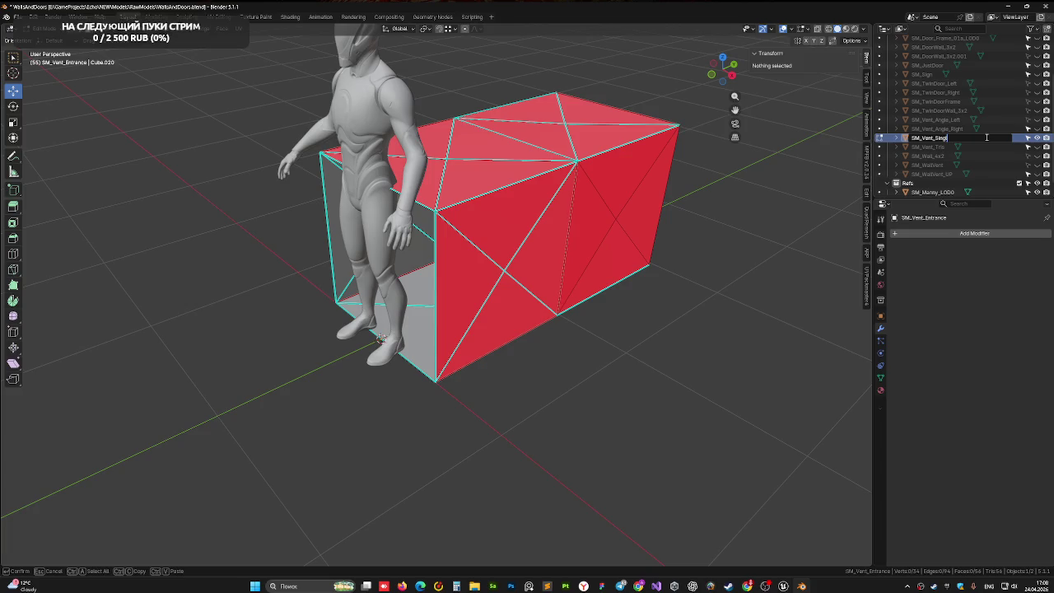
{"action": "key", "text": "Return"}
{"action": "key", "text": "ctrl+s"}
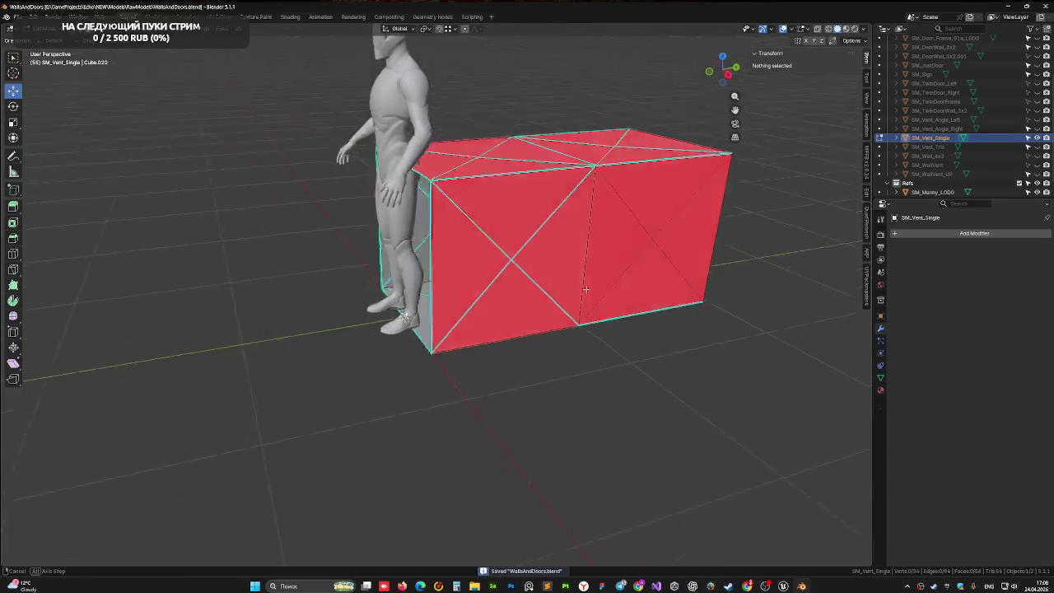
Step: Select the box's vertical edges and the side face's diagonal edges
{"action": "mouse_move", "coordinate": [527, 313]}
{"action": "left_mouse_down"}
{"action": "mouse_move", "coordinate": [601, 303]}
{"action": "mouse_move", "coordinate": [629, 266]}
{"action": "mouse_move", "coordinate": [560, 247]}
{"action": "left_mouse_up"}
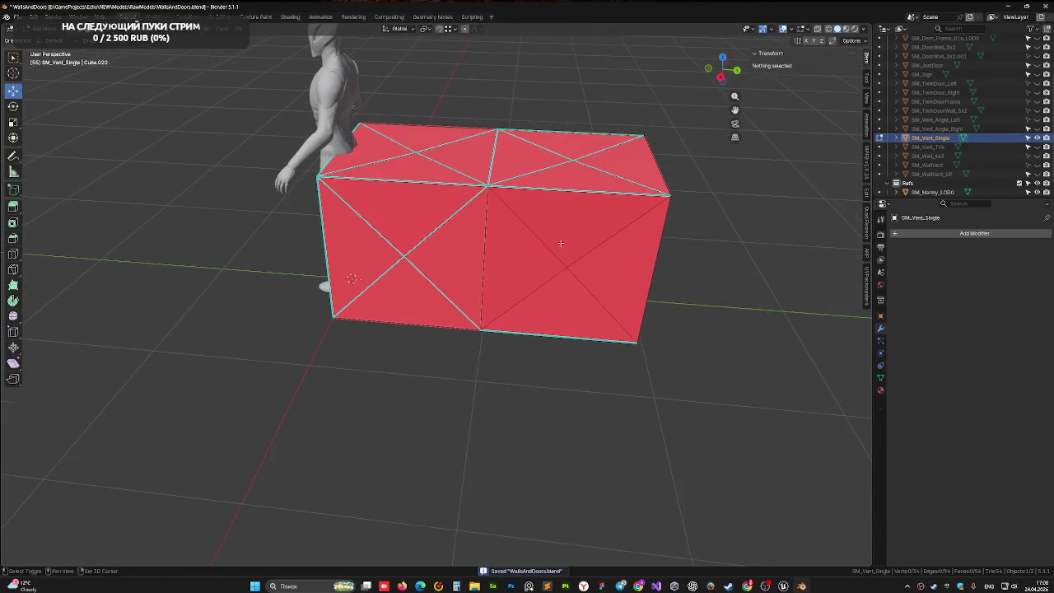
{"action": "left_click", "coordinate": [482, 252]}
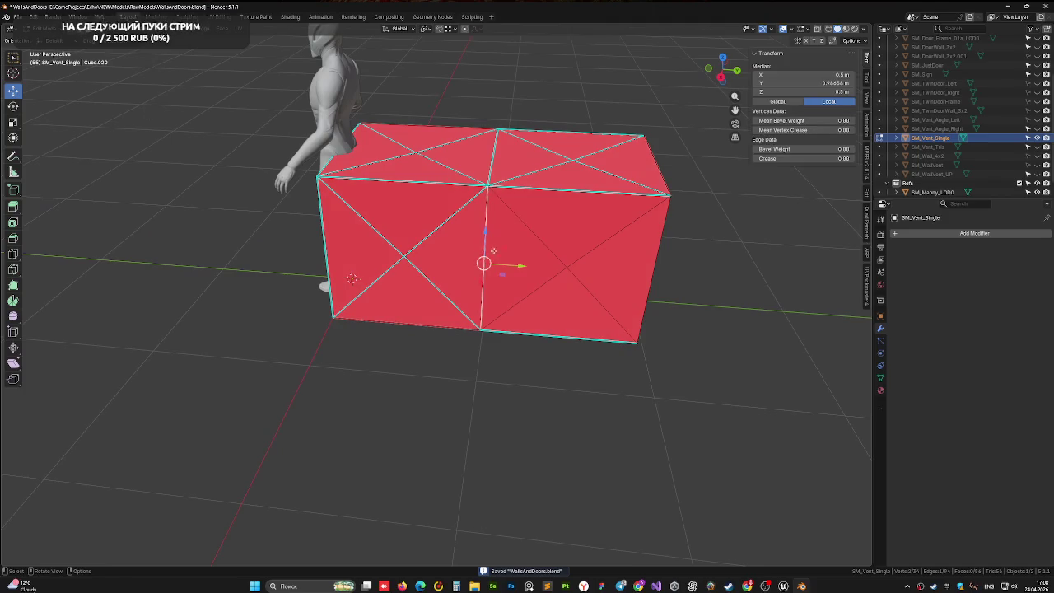
{"action": "left_click", "coordinate": [622, 234], "text": "shift"}
{"action": "left_click", "coordinate": [602, 306], "text": "shift"}
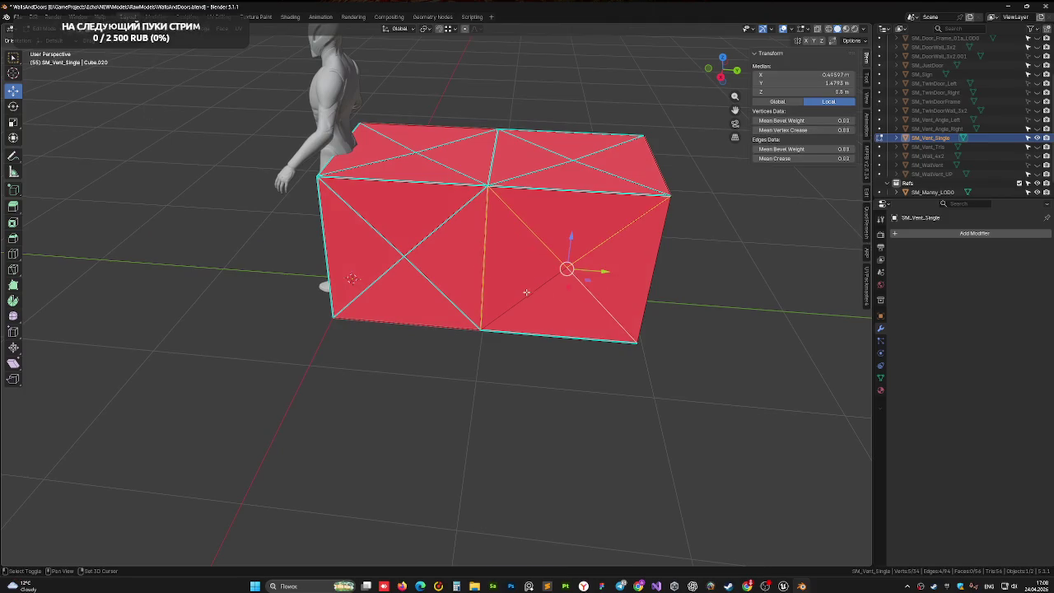
{"action": "left_click", "coordinate": [657, 251], "text": "shift"}
{"action": "mouse_move", "coordinate": [675, 254]}
{"action": "left_mouse_down"}
{"action": "mouse_move", "coordinate": [536, 266]}
{"action": "mouse_move", "coordinate": [512, 245]}
{"action": "left_mouse_up"}
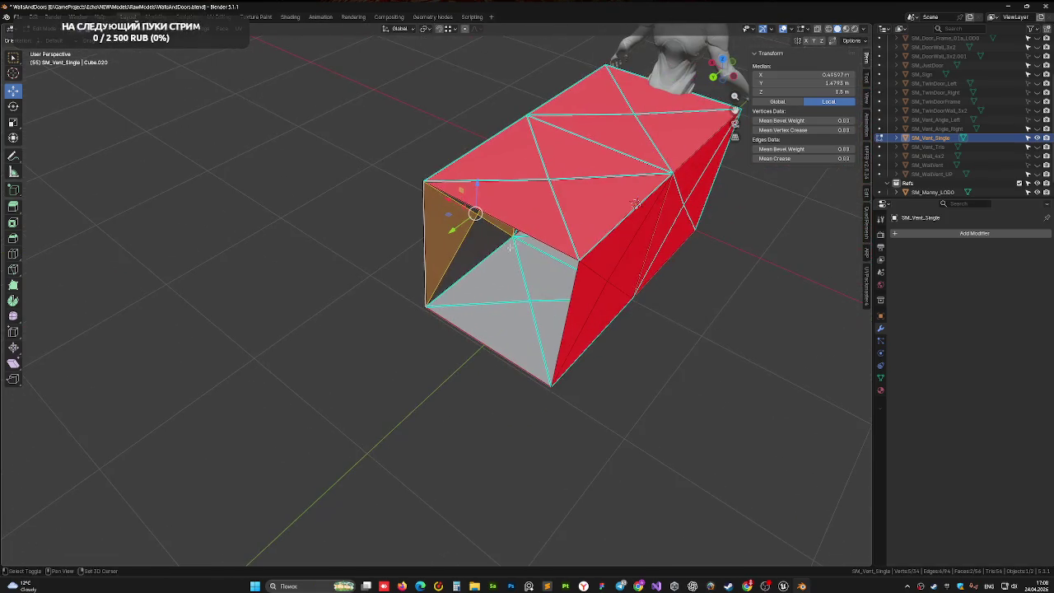
{"action": "left_click", "coordinate": [500, 344], "text": "shift"}
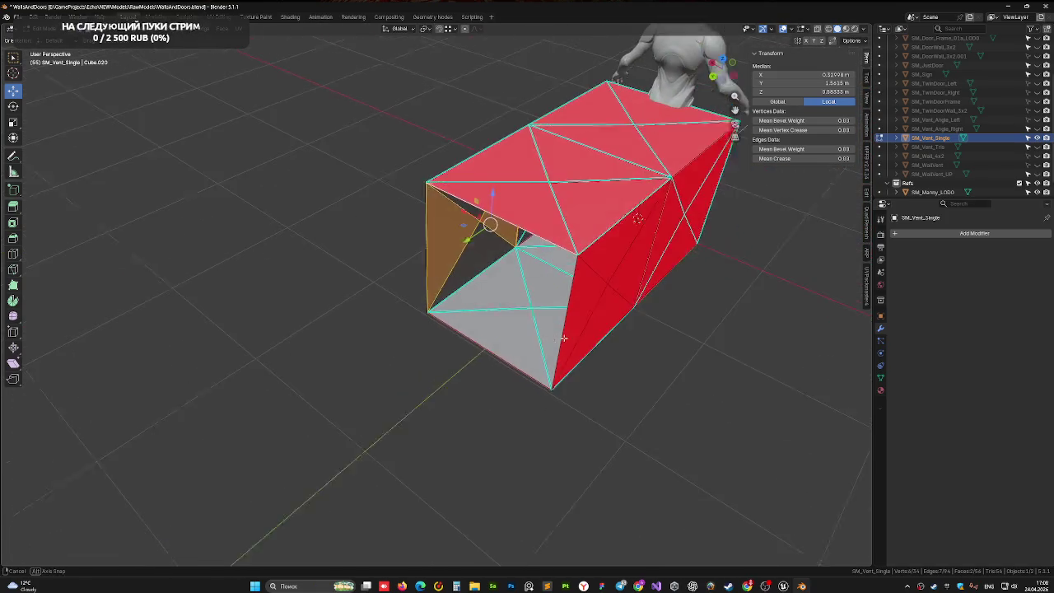
{"action": "left_click", "coordinate": [495, 350], "text": "shift"}
Step: Add the front face's diagonal edges and the bottom edge to the selection
{"action": "left_click_drag", "start_coordinate": [494, 350], "coordinate": [554, 311]}
{"action": "left_click", "coordinate": [524, 241], "text": "shift"}
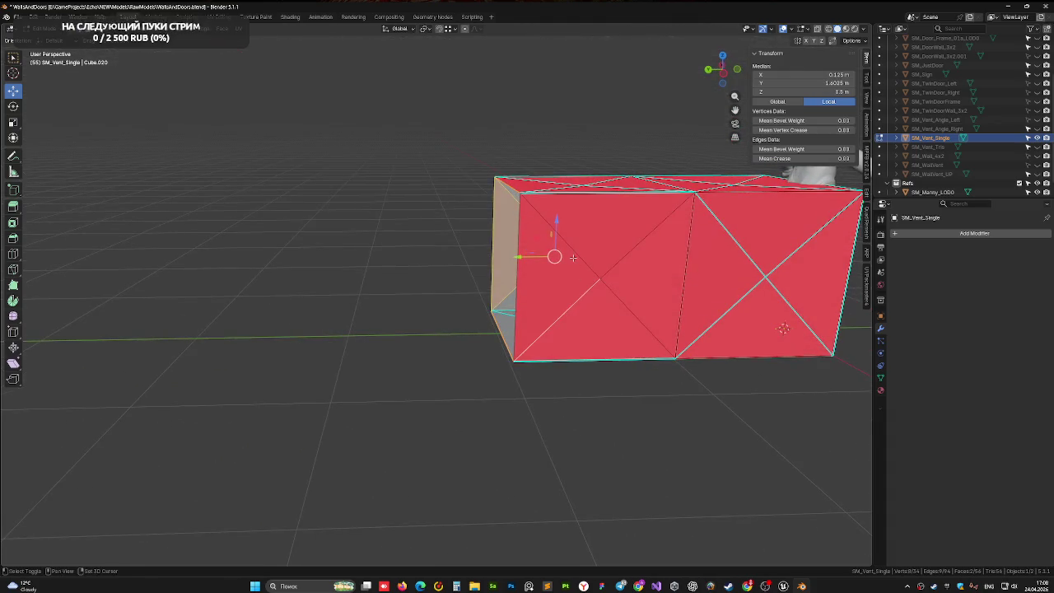
{"action": "left_click", "coordinate": [549, 225], "text": "shift"}
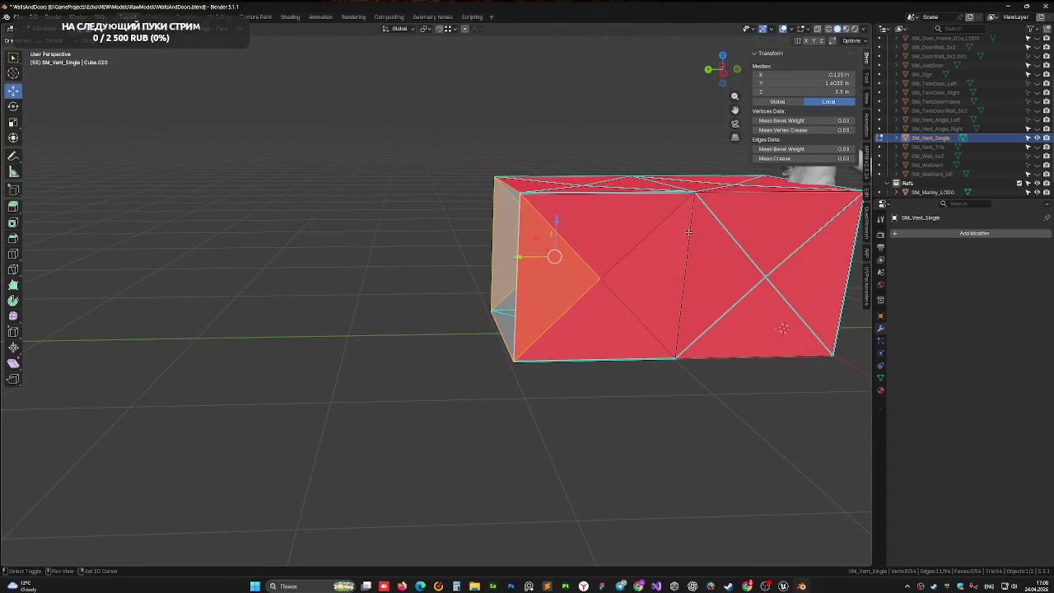
{"action": "left_click", "coordinate": [688, 233], "text": "shift"}
{"action": "left_click_drag", "start_coordinate": [689, 233], "coordinate": [535, 446]}
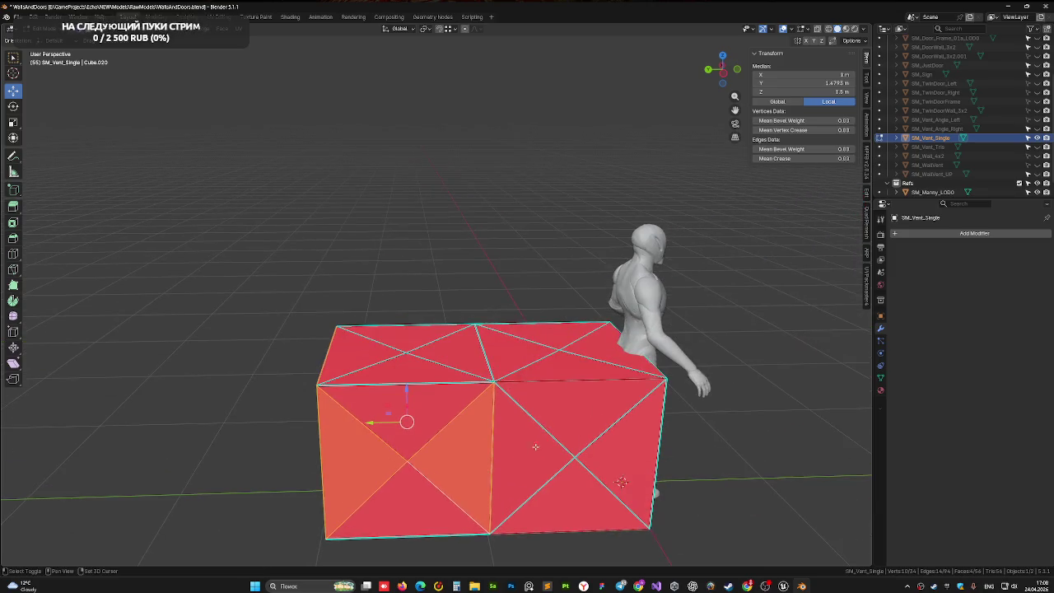
{"action": "left_click_drag", "start_coordinate": [558, 381], "coordinate": [536, 425]}
{"action": "left_click", "coordinate": [531, 419], "text": "shift"}
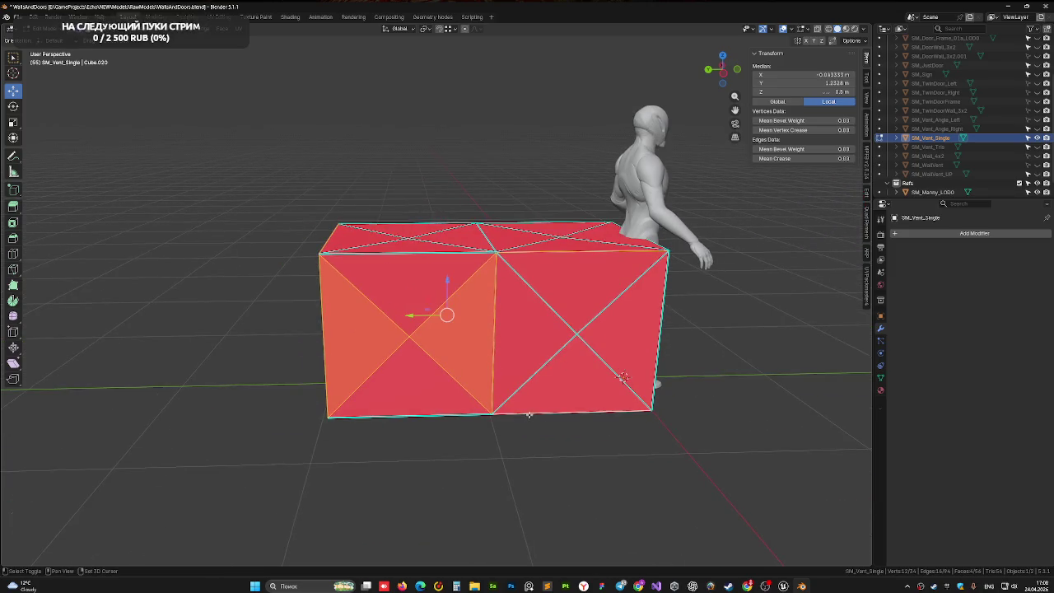
{"action": "mouse_move", "coordinate": [653, 381]}
{"action": "left_mouse_down"}
{"action": "mouse_move", "coordinate": [429, 378]}
{"action": "mouse_move", "coordinate": [411, 308]}
{"action": "mouse_move", "coordinate": [544, 332]}
{"action": "mouse_move", "coordinate": [395, 325]}
{"action": "mouse_move", "coordinate": [465, 378]}
{"action": "mouse_move", "coordinate": [453, 357]}
{"action": "left_mouse_up"}
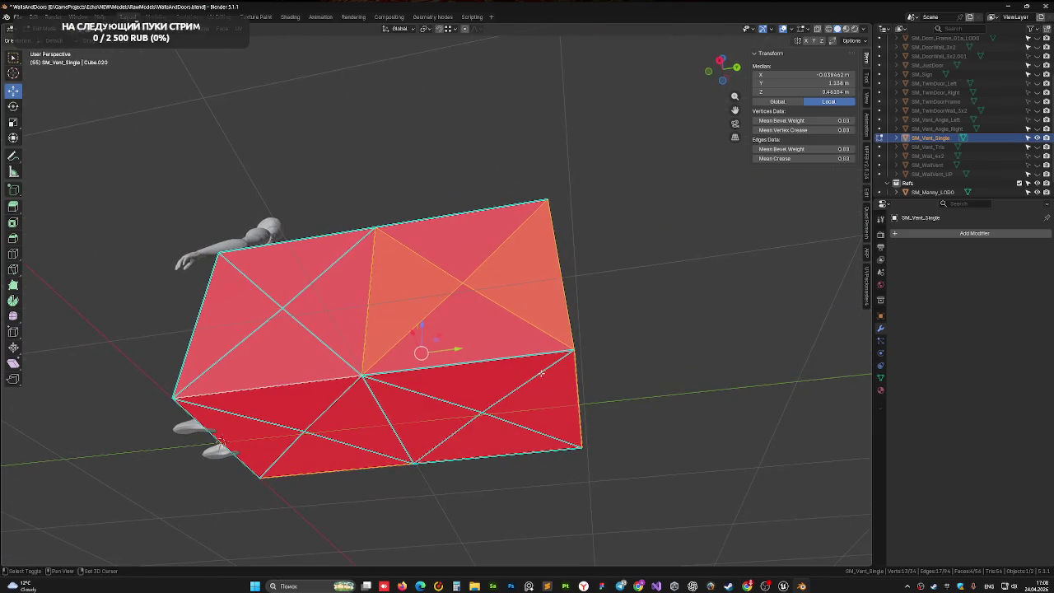
{"action": "mouse_move", "coordinate": [330, 381]}
{"action": "left_mouse_down"}
{"action": "mouse_move", "coordinate": [499, 429]}
{"action": "mouse_move", "coordinate": [453, 331]}
{"action": "left_mouse_up"}
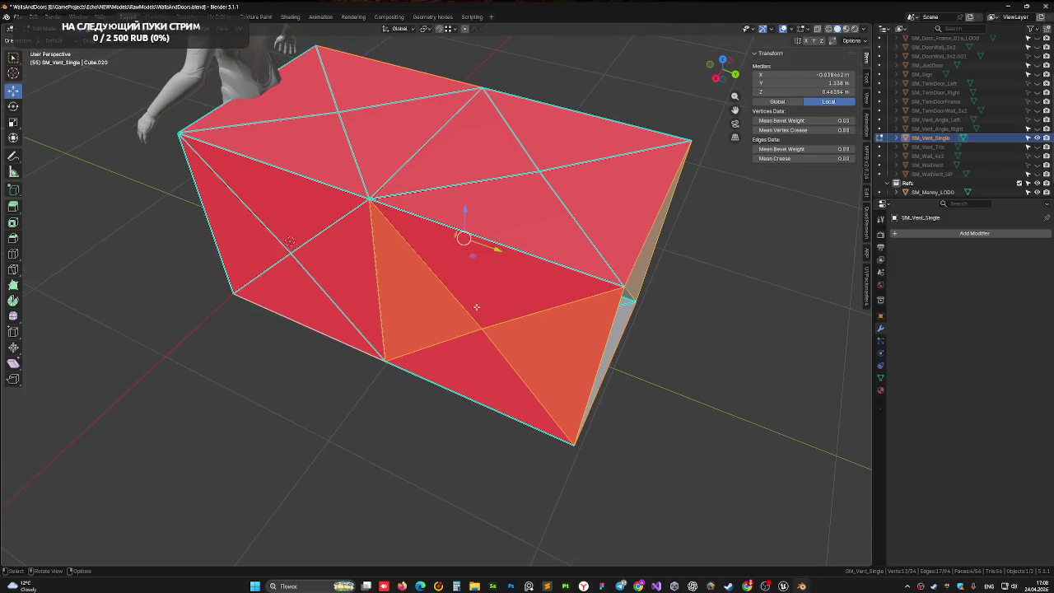
Step: Mark the selected edges sharp and return to Object Mode
{"action": "key", "text": "ctrl+e"}
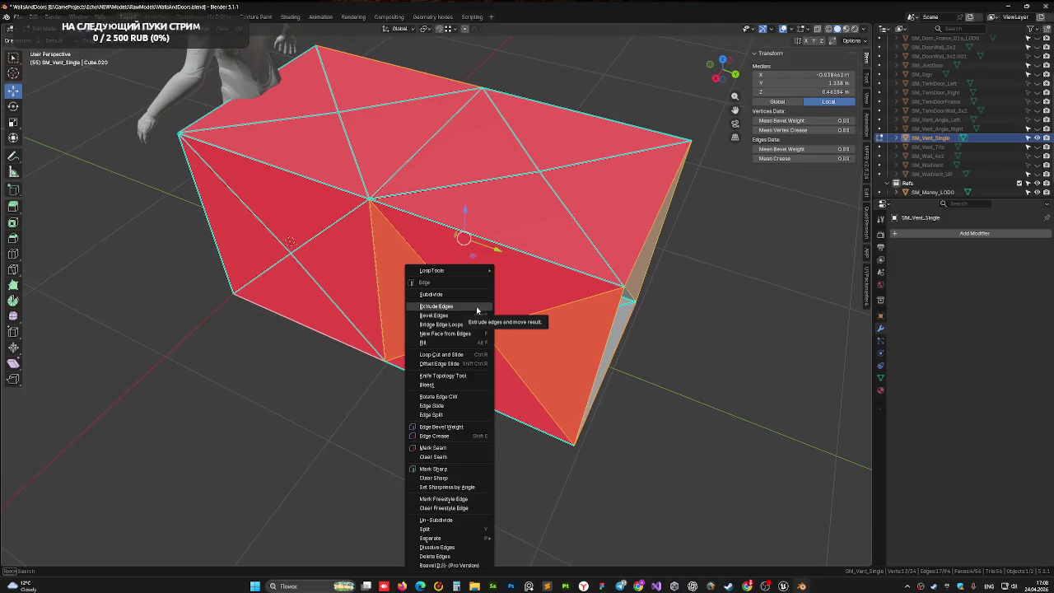
{"action": "left_click", "coordinate": [472, 467]}
{"action": "mouse_move", "coordinate": [472, 467]}
{"action": "left_mouse_down"}
{"action": "mouse_move", "coordinate": [487, 385]}
{"action": "mouse_move", "coordinate": [513, 378]}
{"action": "mouse_move", "coordinate": [504, 354]}
{"action": "mouse_move", "coordinate": [522, 322]}
{"action": "mouse_move", "coordinate": [506, 353]}
{"action": "mouse_move", "coordinate": [379, 355]}
{"action": "mouse_move", "coordinate": [506, 346]}
{"action": "mouse_move", "coordinate": [397, 314]}
{"action": "left_mouse_up"}
{"action": "key", "text": "Tab"}
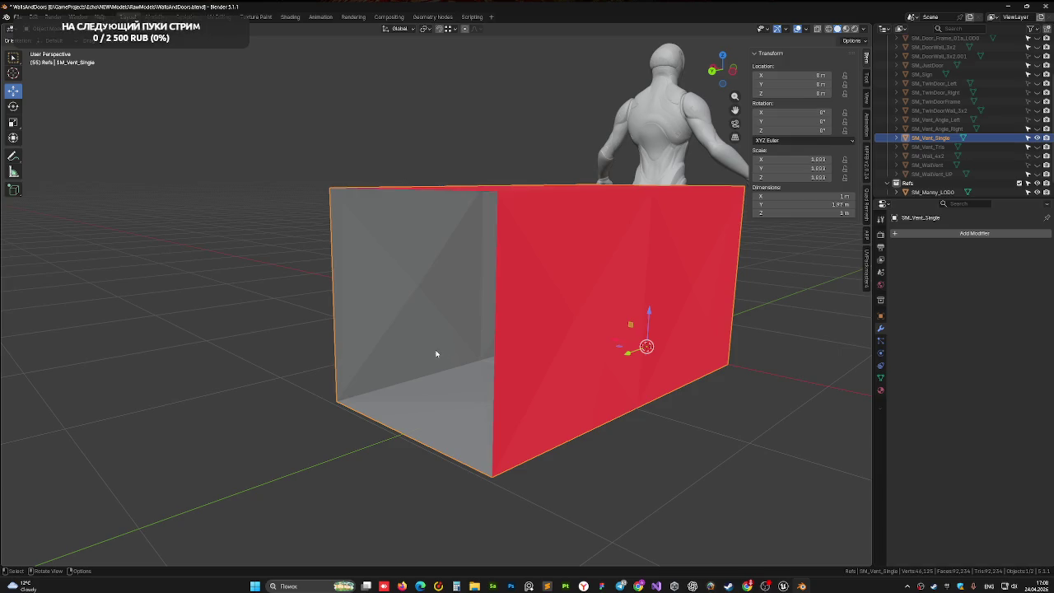
Step: Inspect the finished vent box and save WallsAndDoors.blend with Ctrl+S
{"action": "mouse_move", "coordinate": [381, 351]}
{"action": "left_mouse_down"}
{"action": "mouse_move", "coordinate": [428, 352]}
{"action": "mouse_move", "coordinate": [468, 330]}
{"action": "mouse_move", "coordinate": [464, 357]}
{"action": "mouse_move", "coordinate": [434, 347]}
{"action": "mouse_move", "coordinate": [454, 372]}
{"action": "mouse_move", "coordinate": [483, 261]}
{"action": "mouse_move", "coordinate": [466, 313]}
{"action": "mouse_move", "coordinate": [477, 279]}
{"action": "mouse_move", "coordinate": [498, 325]}
{"action": "mouse_move", "coordinate": [436, 230]}
{"action": "mouse_move", "coordinate": [552, 329]}
{"action": "mouse_move", "coordinate": [474, 401]}
{"action": "mouse_move", "coordinate": [460, 333]}
{"action": "left_mouse_up"}
{"action": "key", "text": "Tab"}
{"action": "key", "text": "Tab"}
{"action": "scroll", "coordinate": [536, 322], "scroll_direction": "down", "scroll_amount": 5}
{"action": "key", "text": "ctrl+s"}
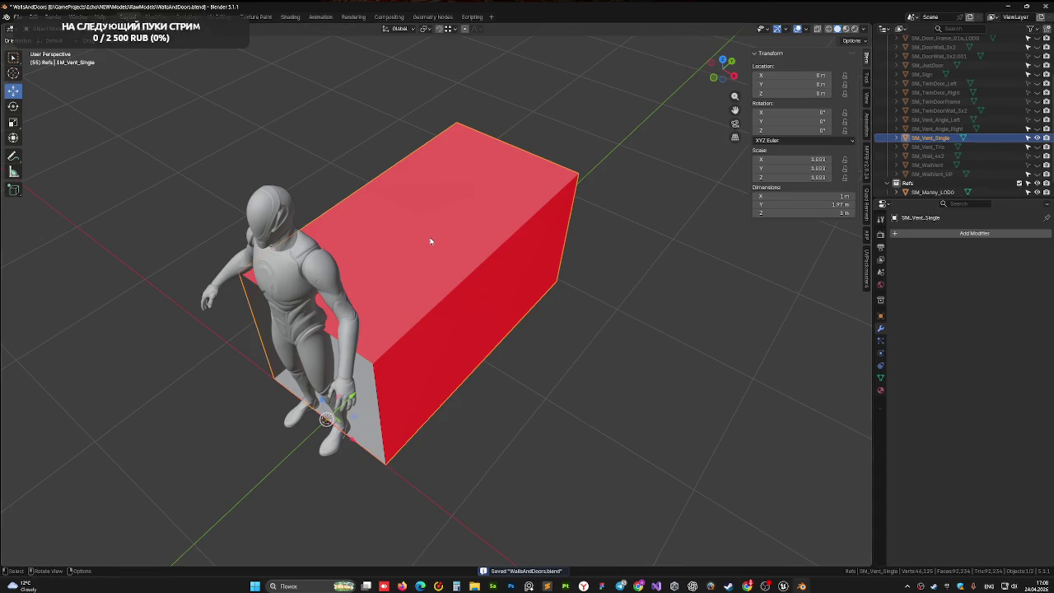
{"action": "mouse_move", "coordinate": [431, 240]}
{"action": "left_mouse_down"}
{"action": "mouse_move", "coordinate": [579, 312]}
{"action": "mouse_move", "coordinate": [602, 301]}
{"action": "mouse_move", "coordinate": [581, 285]}
{"action": "mouse_move", "coordinate": [626, 313]}
{"action": "left_mouse_up"}
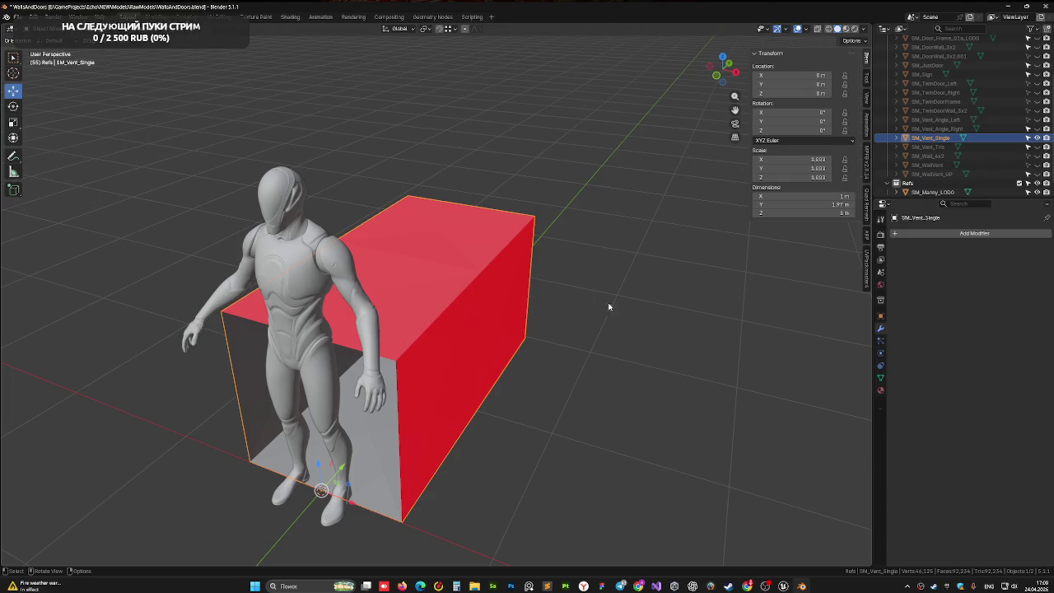
{"action": "right_click", "coordinate": [374, 344]}
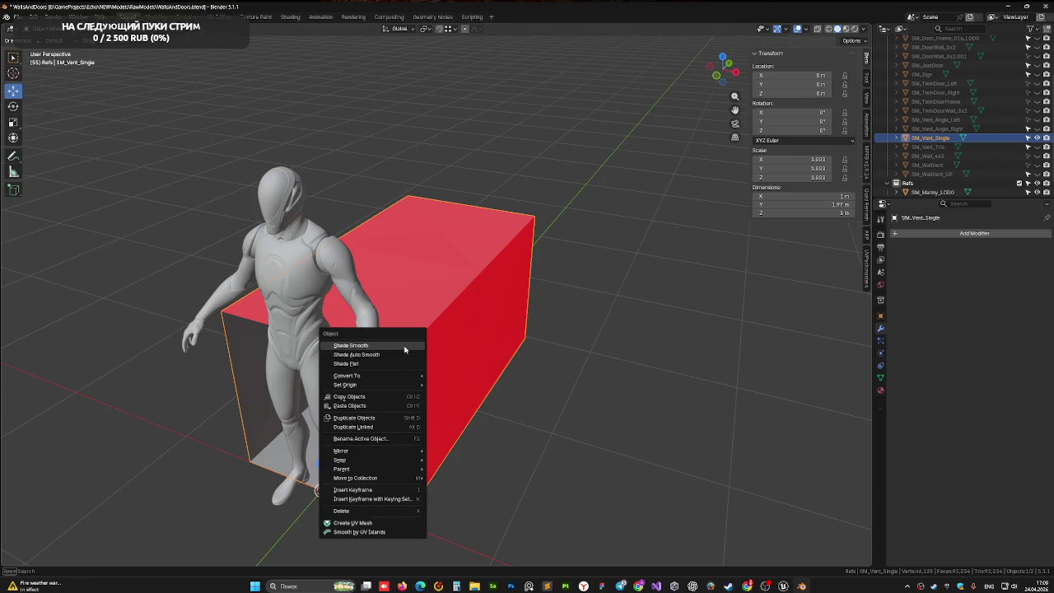
Step: Save the file and apply All Transforms to the vent box
{"action": "mouse_move", "coordinate": [477, 360]}
{"action": "left_mouse_down"}
{"action": "mouse_move", "coordinate": [461, 387]}
{"action": "mouse_move", "coordinate": [471, 400]}
{"action": "mouse_move", "coordinate": [429, 398]}
{"action": "mouse_move", "coordinate": [420, 381]}
{"action": "mouse_move", "coordinate": [522, 342]}
{"action": "mouse_move", "coordinate": [526, 355]}
{"action": "mouse_move", "coordinate": [485, 339]}
{"action": "mouse_move", "coordinate": [494, 334]}
{"action": "left_mouse_up"}
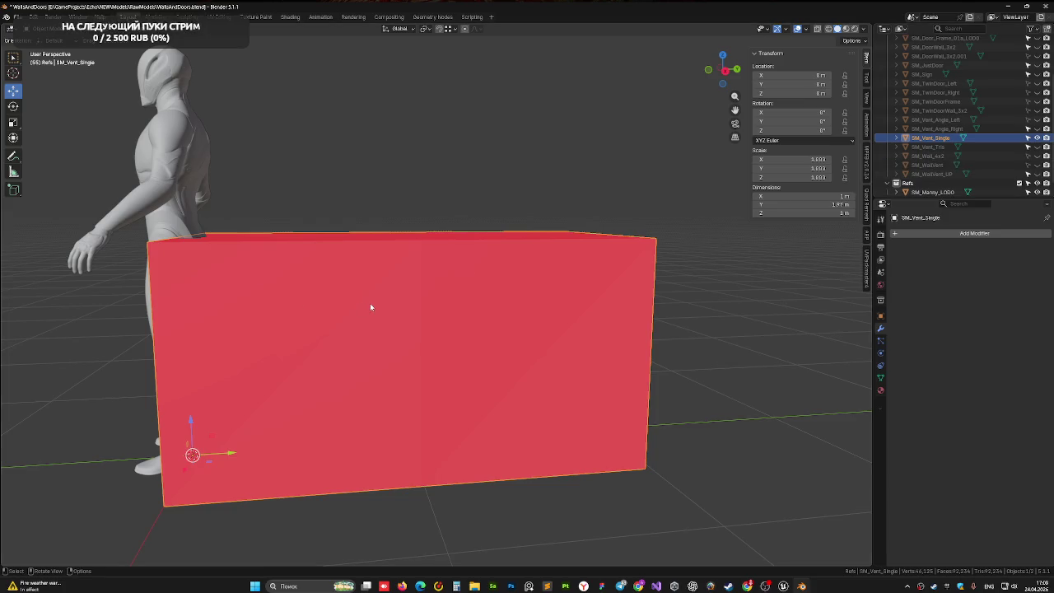
{"action": "key", "text": "ctrl+s"}
{"action": "key", "text": "ctrl+a"}
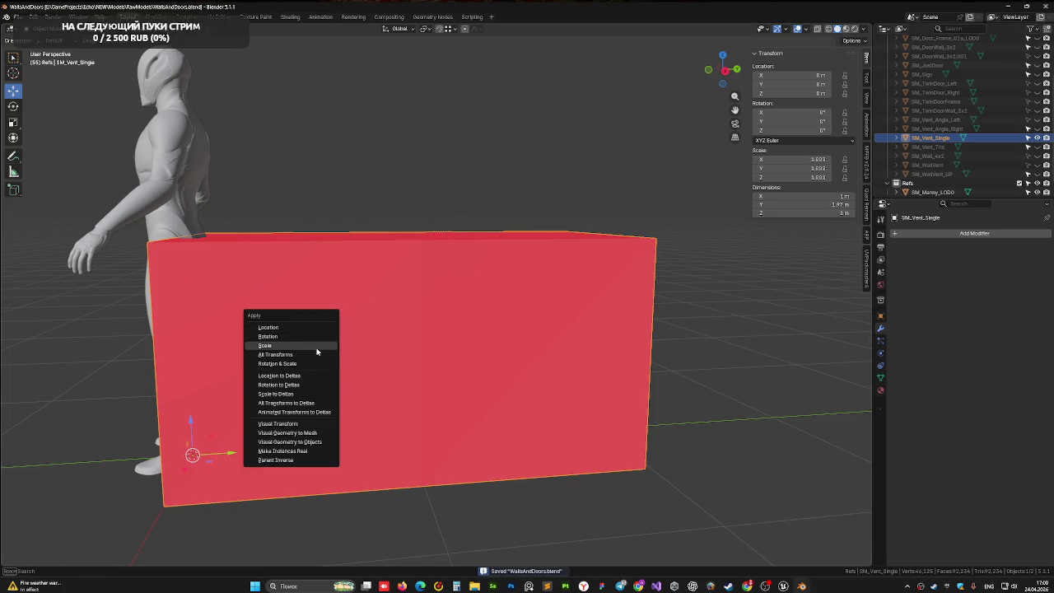
{"action": "left_click", "coordinate": [315, 355]}
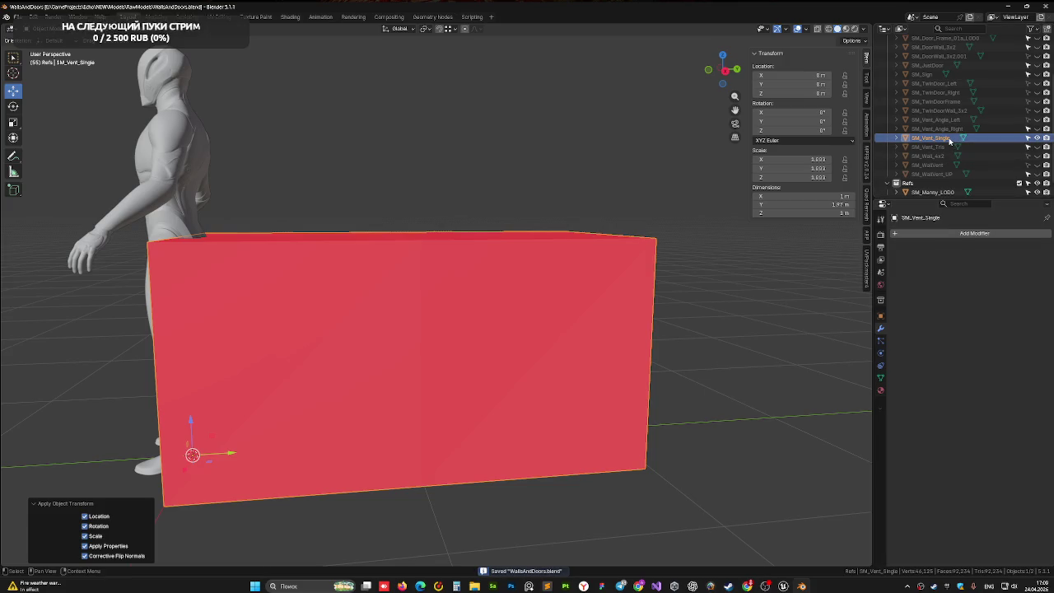
Step: Duplicate the box in place and rename the copy SM_Vent_Entrance in the Outliner
{"action": "key", "text": "shift+d"}
{"action": "right_click", "coordinate": [358, 333]}
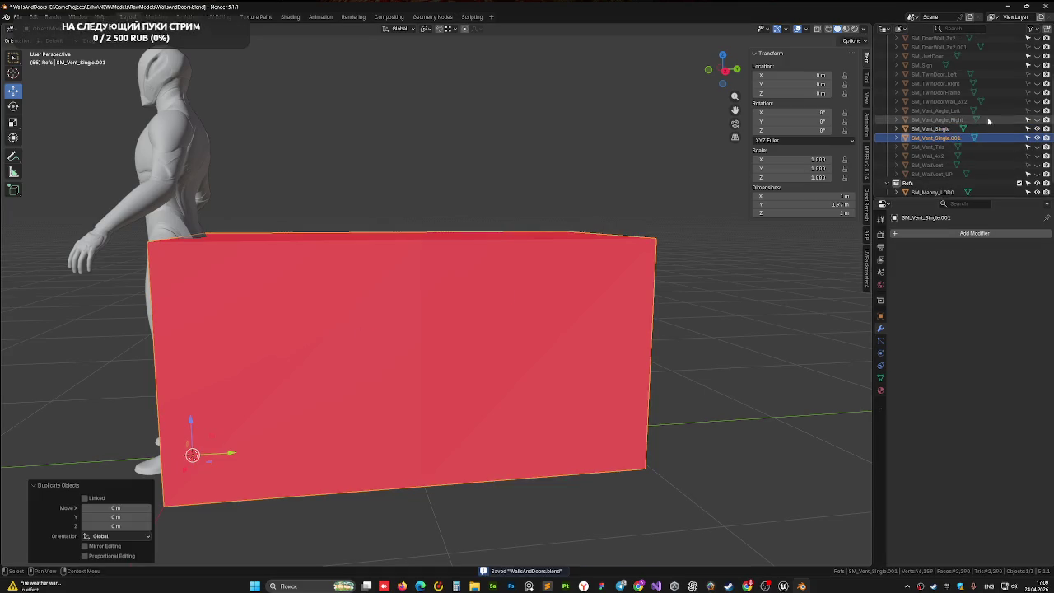
{"action": "left_click", "coordinate": [1042, 129]}
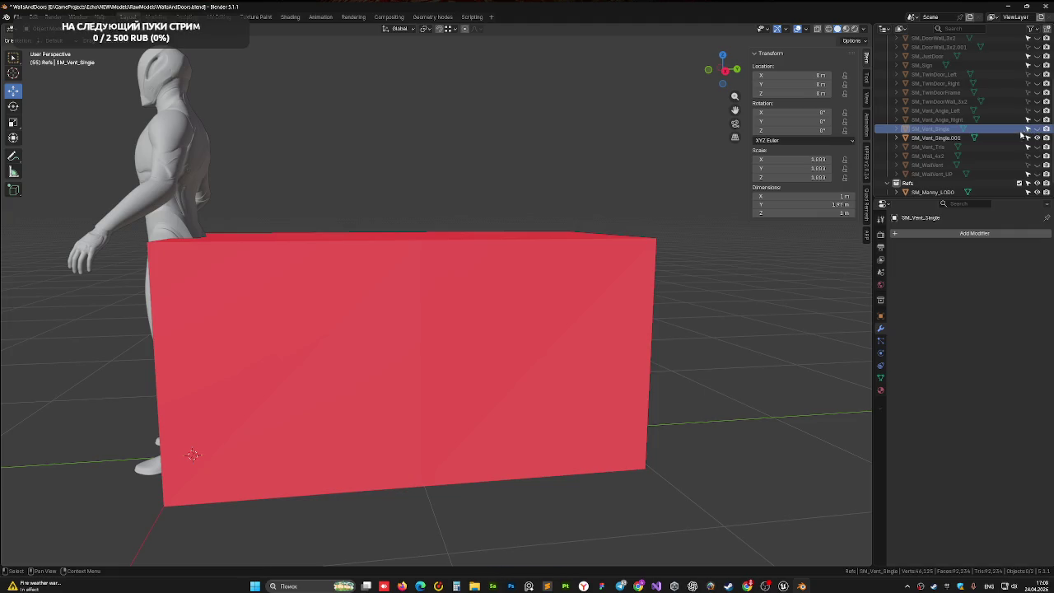
{"action": "left_click", "coordinate": [939, 138]}
{"action": "double_click", "coordinate": [940, 139]}
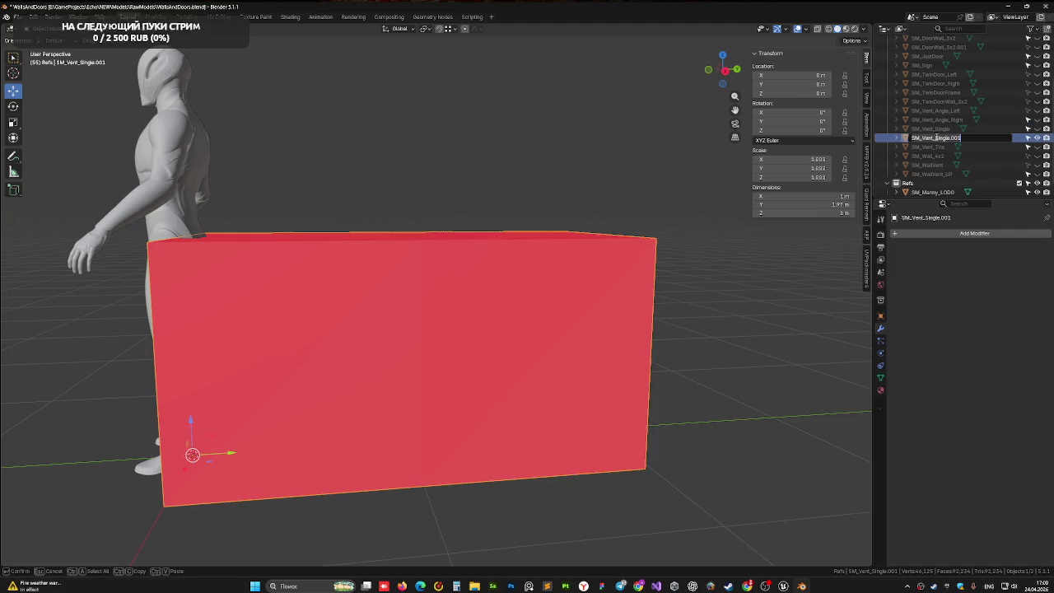
{"action": "left_click", "coordinate": [975, 138]}
{"action": "key", "text": "BackSpace"}
{"action": "key", "text": "BackSpace"}
{"action": "key", "text": "BackSpace"}
{"action": "key", "text": "Return"}
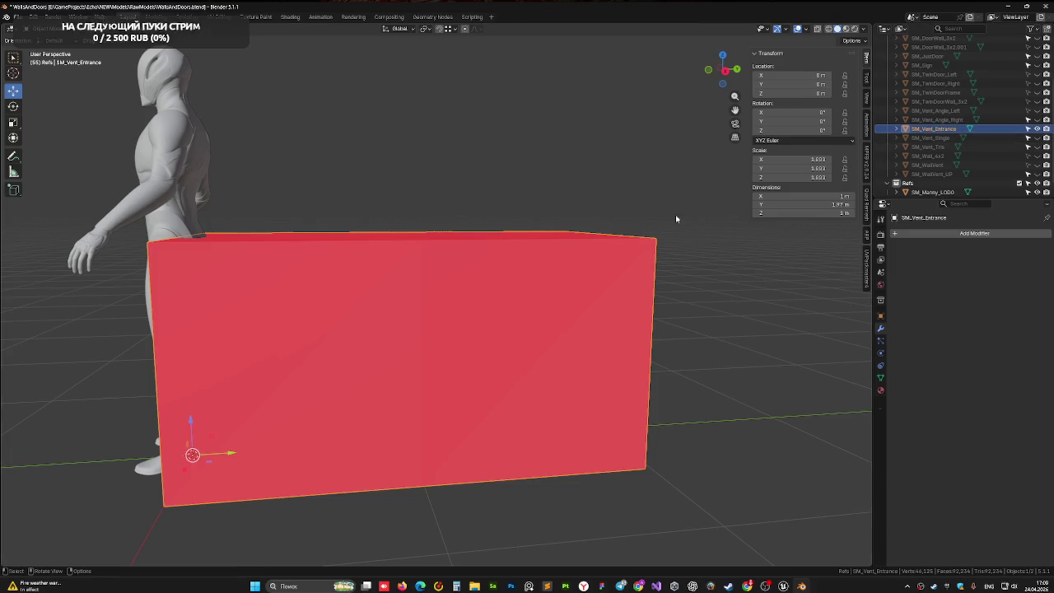
{"action": "key", "text": "KP_Decimal"}
Step: In X-ray Edit Mode, delete the right half of SM_Vent_Entrance's mesh
{"action": "key", "text": "Tab"}
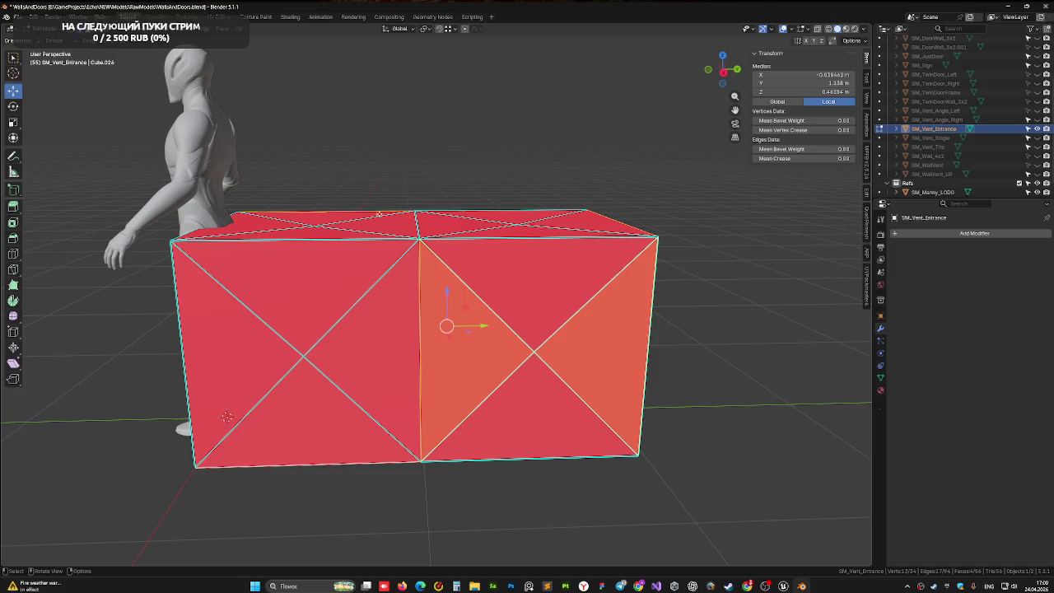
{"action": "key", "text": "alt+z"}
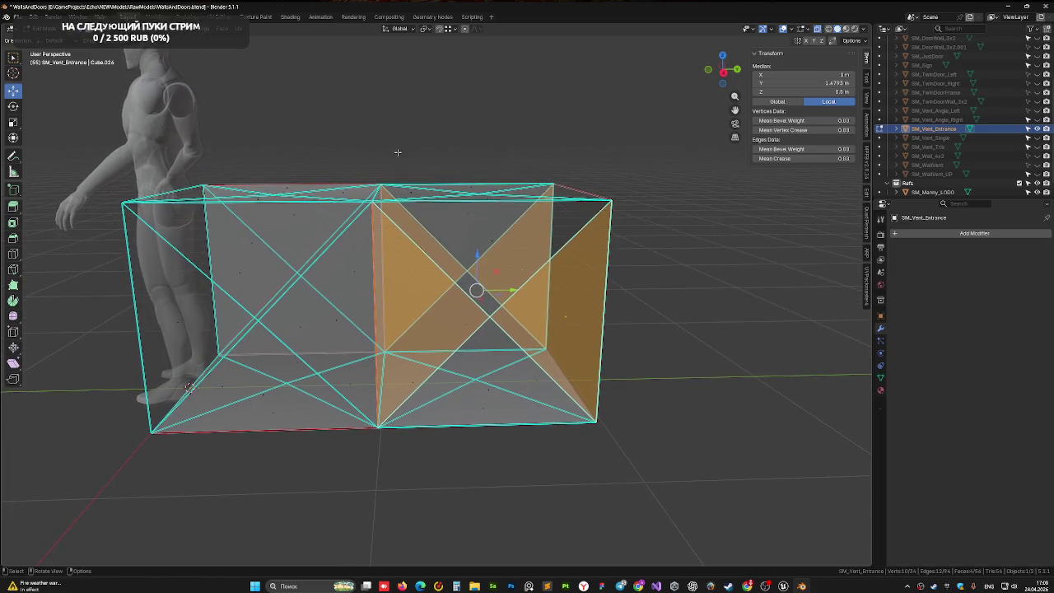
{"action": "mouse_move", "coordinate": [398, 152]}
{"action": "left_mouse_down"}
{"action": "mouse_move", "coordinate": [683, 467]}
{"action": "mouse_move", "coordinate": [583, 425]}
{"action": "mouse_move", "coordinate": [647, 447]}
{"action": "mouse_move", "coordinate": [495, 352]}
{"action": "mouse_move", "coordinate": [570, 348]}
{"action": "left_mouse_up"}
{"action": "key", "text": "x"}
{"action": "left_click", "coordinate": [653, 454]}
{"action": "key", "text": "Tab"}
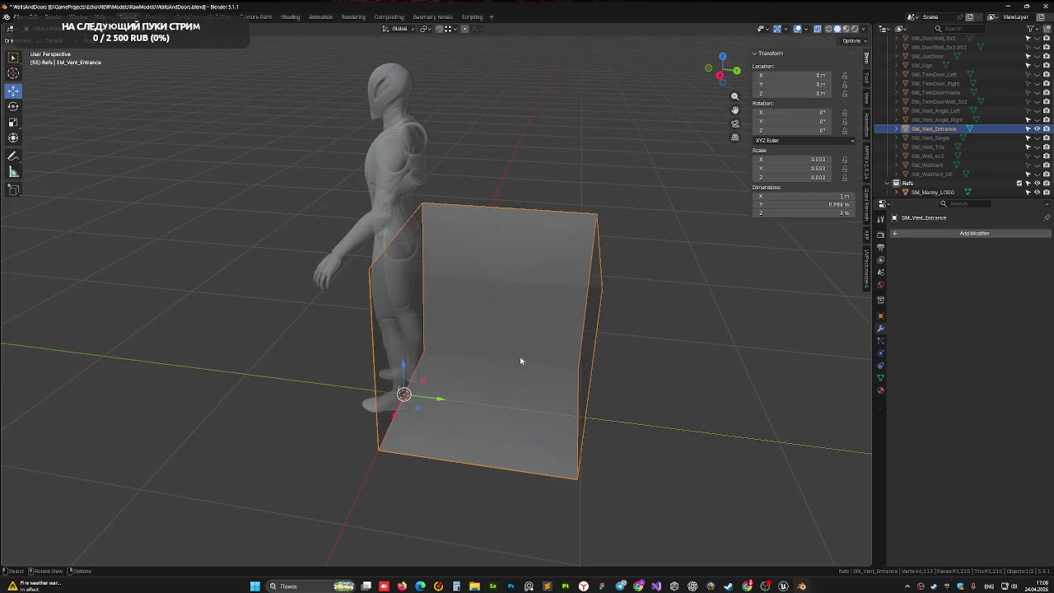
Step: Rotate the box 180° around Z, apply All Transforms, and save the file
{"action": "left_click", "coordinate": [723, 56]}
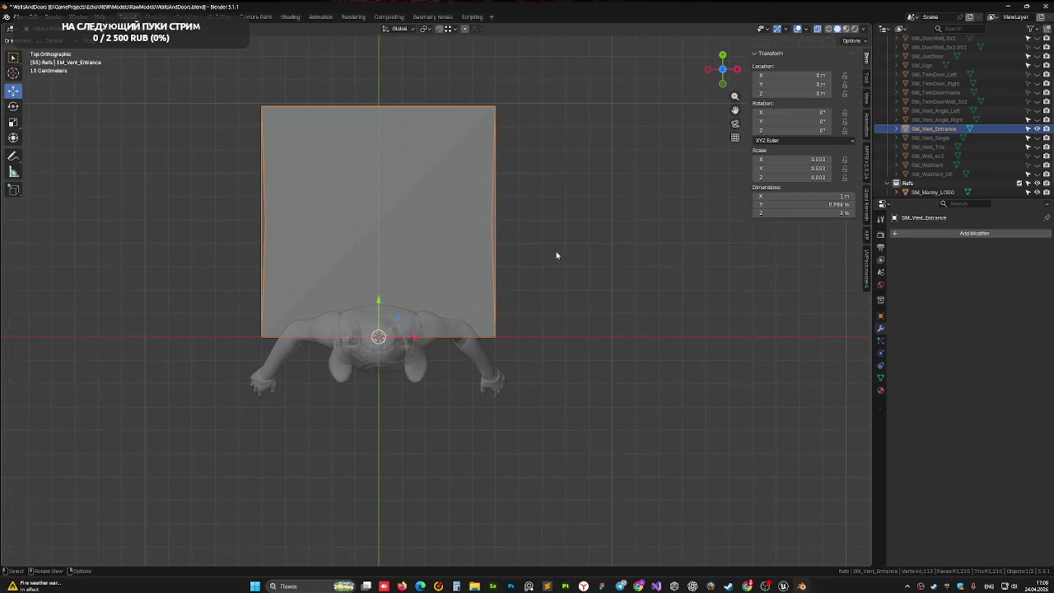
{"action": "key", "text": "r"}
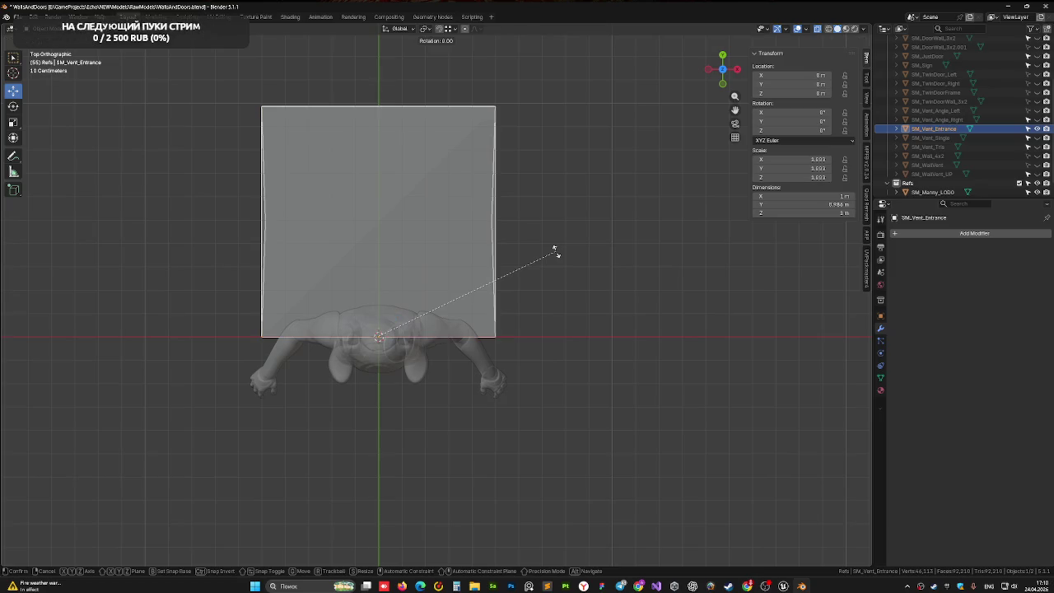
{"action": "type", "text": "z"}
{"action": "type", "text": "180"}
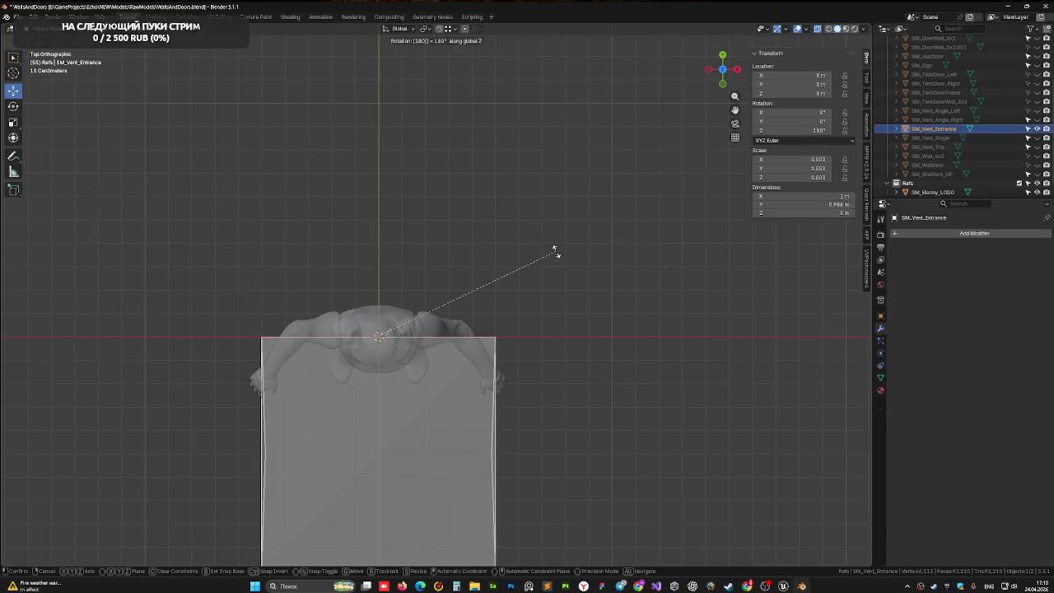
{"action": "key", "text": "Return"}
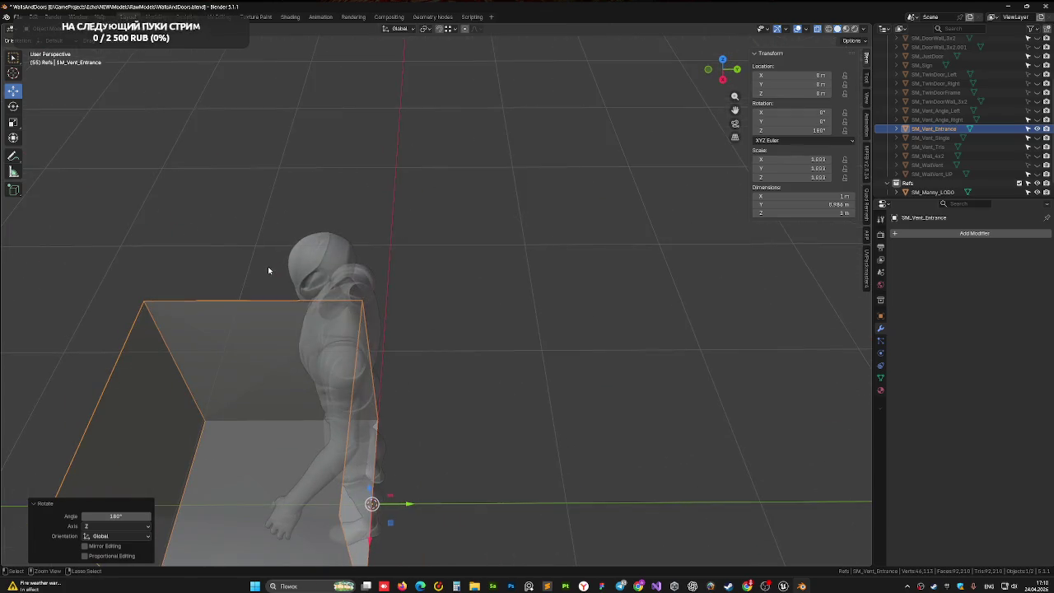
{"action": "key", "text": "ctrl+a"}
{"action": "left_click", "coordinate": [269, 266]}
{"action": "key", "text": "ctrl+s"}
{"action": "mouse_move", "coordinate": [280, 324]}
{"action": "left_mouse_down"}
{"action": "mouse_move", "coordinate": [551, 141]}
{"action": "mouse_move", "coordinate": [539, 228]}
{"action": "mouse_move", "coordinate": [614, 136]}
{"action": "mouse_move", "coordinate": [486, 260]}
{"action": "mouse_move", "coordinate": [384, 282]}
{"action": "mouse_move", "coordinate": [385, 294]}
{"action": "mouse_move", "coordinate": [466, 308]}
{"action": "left_mouse_up"}
{"action": "key", "text": "alt+z"}
{"action": "scroll", "coordinate": [412, 281], "scroll_direction": "up", "scroll_amount": 4}
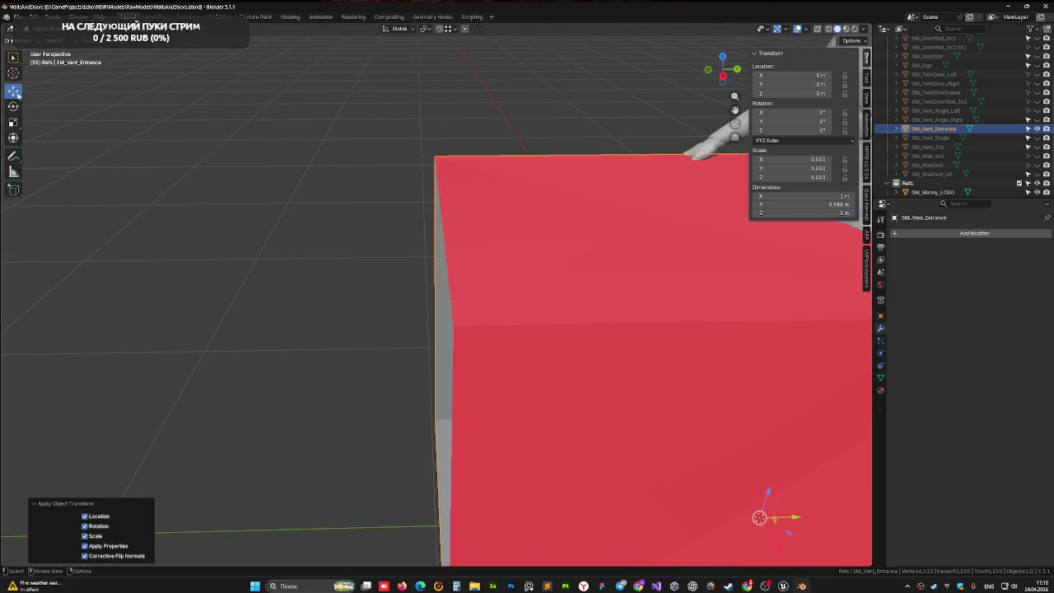
Step: Enter Edit Mode and try selecting edges at SM_Vent_Entrance's open end
{"action": "key", "text": "Tab"}
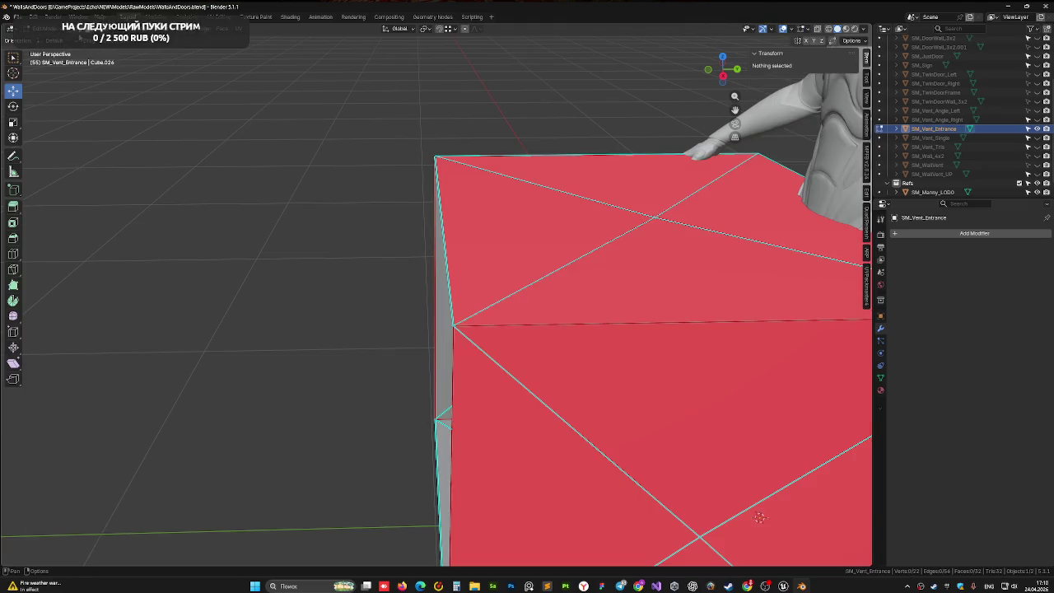
{"action": "left_click", "coordinate": [442, 221], "text": "alt"}
{"action": "mouse_move", "coordinate": [462, 316]}
{"action": "left_mouse_down"}
{"action": "mouse_move", "coordinate": [510, 293]}
{"action": "mouse_move", "coordinate": [486, 308]}
{"action": "left_mouse_up"}
{"action": "left_click", "coordinate": [371, 353]}
{"action": "left_click_drag", "start_coordinate": [372, 354], "coordinate": [458, 257]}
{"action": "left_click", "coordinate": [460, 257]}
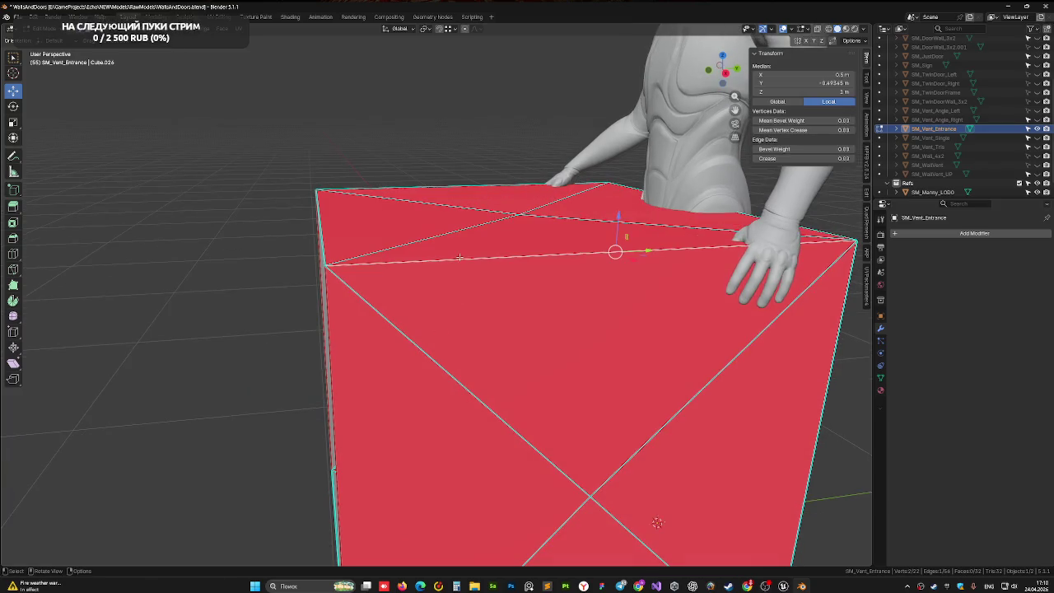
{"action": "scroll", "coordinate": [460, 257], "scroll_direction": "down", "scroll_amount": 3}
{"action": "left_click", "coordinate": [375, 304], "text": "shift"}
{"action": "mouse_move", "coordinate": [375, 304]}
{"action": "left_mouse_down"}
{"action": "mouse_move", "coordinate": [502, 288]}
{"action": "mouse_move", "coordinate": [576, 311]}
{"action": "mouse_move", "coordinate": [423, 263]}
{"action": "mouse_move", "coordinate": [448, 295]}
{"action": "mouse_move", "coordinate": [524, 315]}
{"action": "left_mouse_up"}
{"action": "left_click", "coordinate": [423, 263], "text": "shift"}
{"action": "left_click", "coordinate": [581, 317]}
{"action": "left_click_drag", "start_coordinate": [600, 375], "coordinate": [522, 315]}
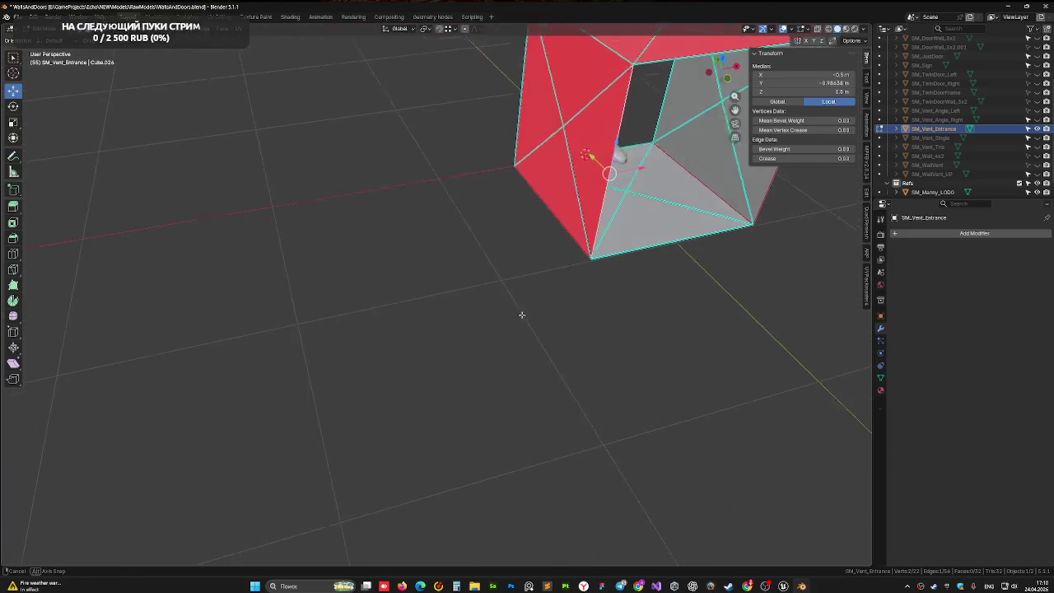
Step: Clear the selection and reselect the vertical and top edges around the open end
{"action": "left_click", "coordinate": [592, 208], "text": "shift"}
{"action": "left_click_drag", "start_coordinate": [592, 208], "coordinate": [428, 274]}
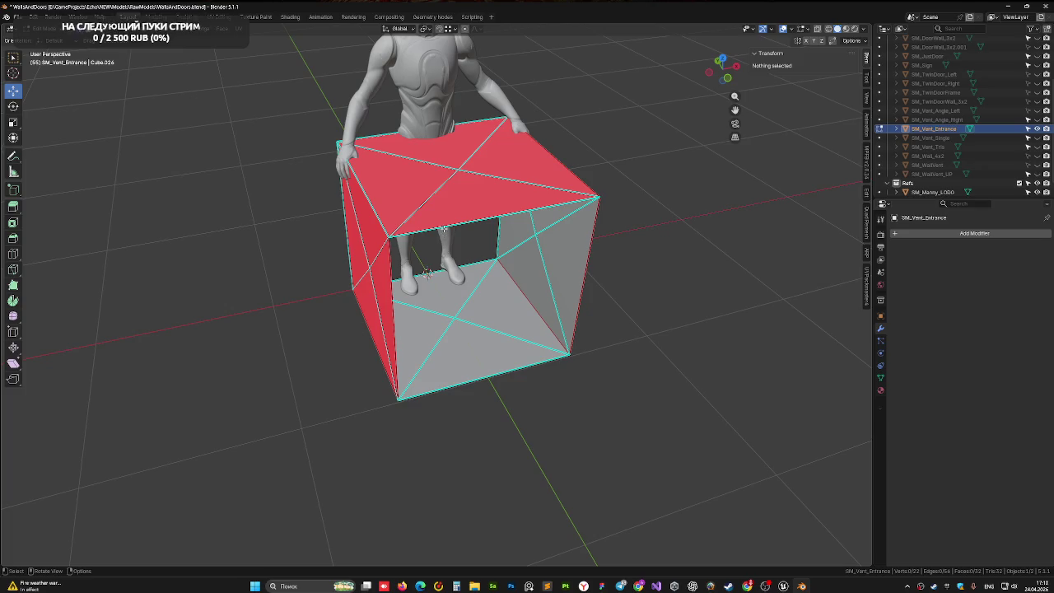
{"action": "left_click", "coordinate": [390, 279], "text": "shift"}
{"action": "left_click", "coordinate": [459, 224], "text": "shift"}
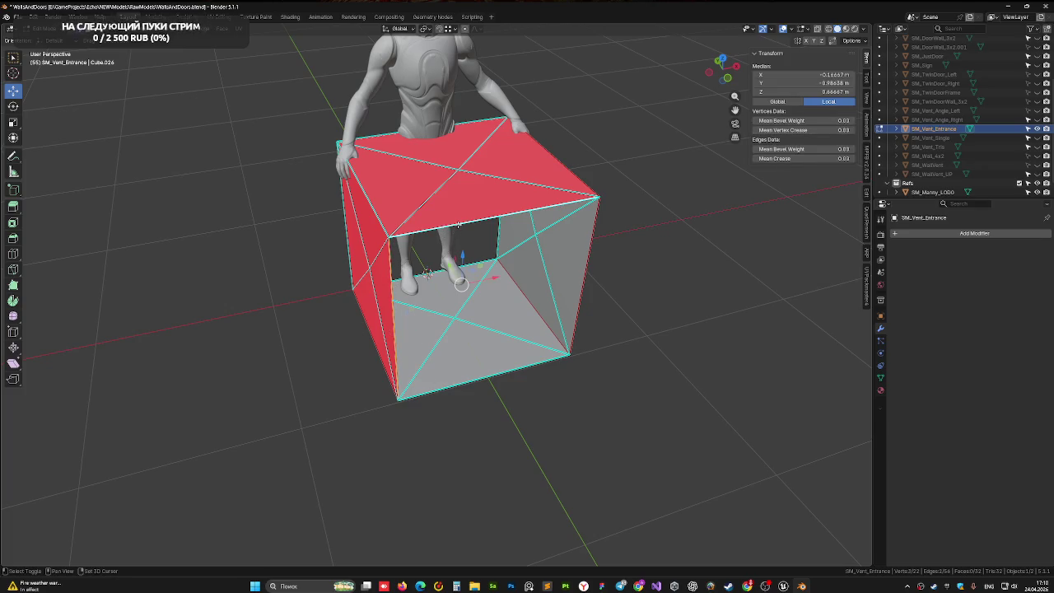
{"action": "mouse_move", "coordinate": [546, 261]}
{"action": "left_mouse_down"}
{"action": "mouse_move", "coordinate": [512, 253]}
{"action": "mouse_move", "coordinate": [514, 202]}
{"action": "mouse_move", "coordinate": [524, 213]}
{"action": "mouse_move", "coordinate": [533, 170]}
{"action": "left_mouse_up"}
{"action": "left_click", "coordinate": [512, 254], "text": "shift"}
{"action": "left_click", "coordinate": [513, 202], "text": "shift"}
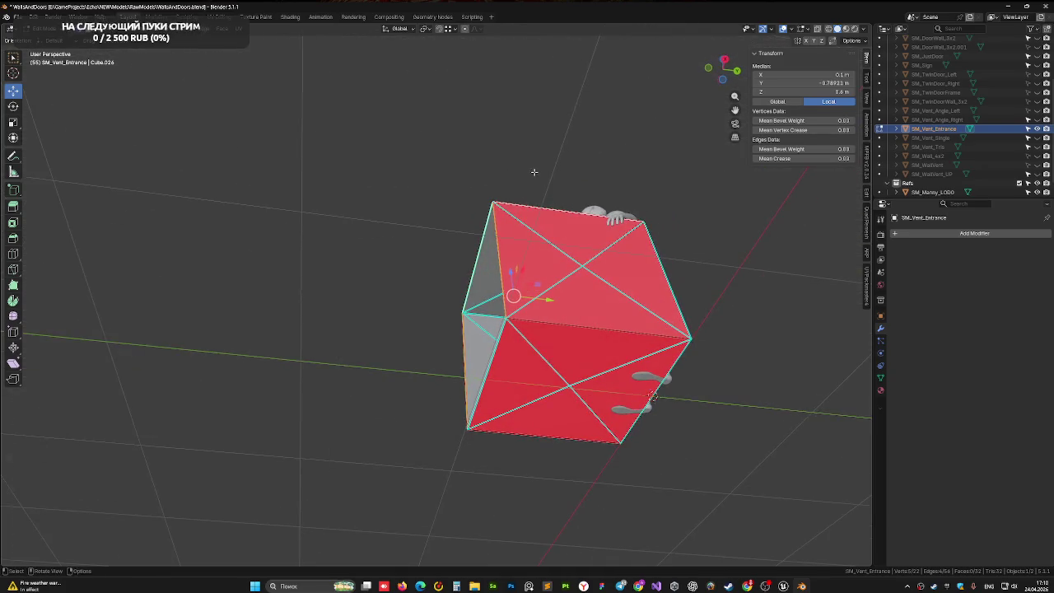